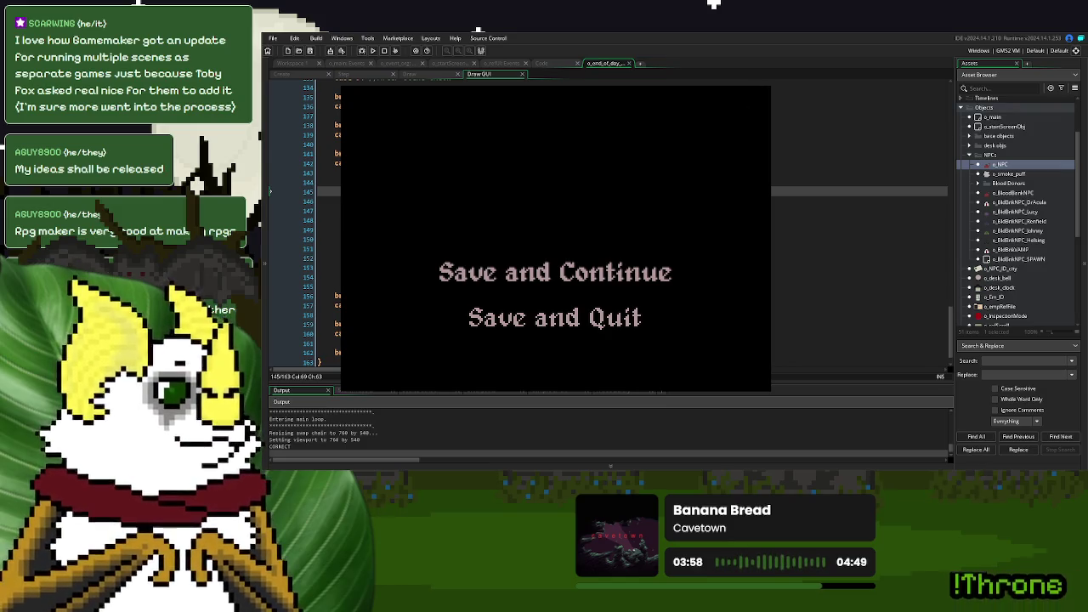
- Close the game preview, look over the Save and Continue Draw GUI code, then view the Create event
key("Escape")
left_click(445, 219)
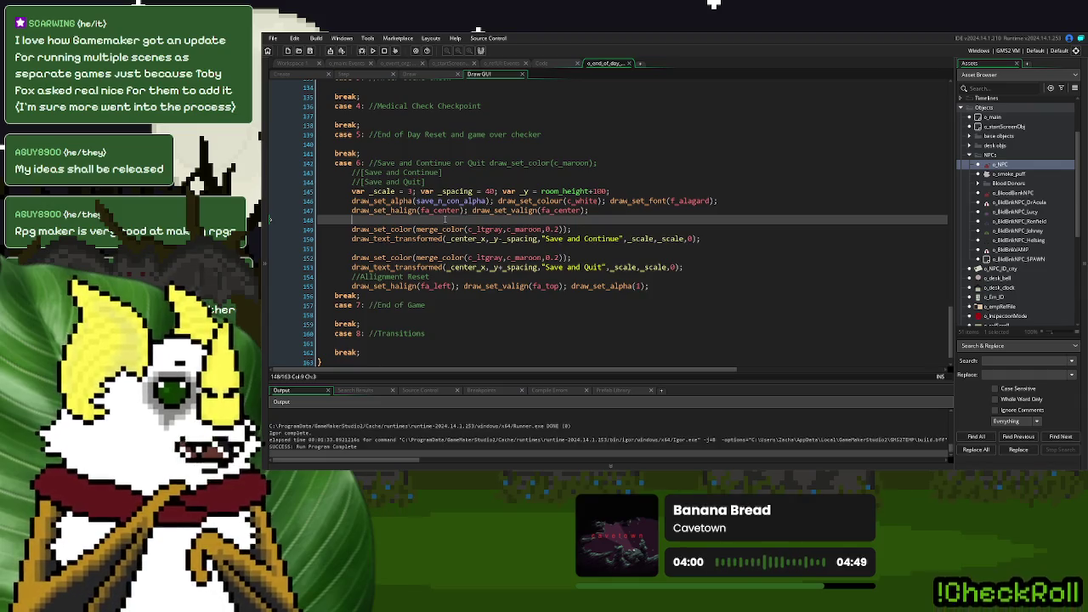
scroll(445, 219, "up", 1)
scroll(444, 220, "down", 2)
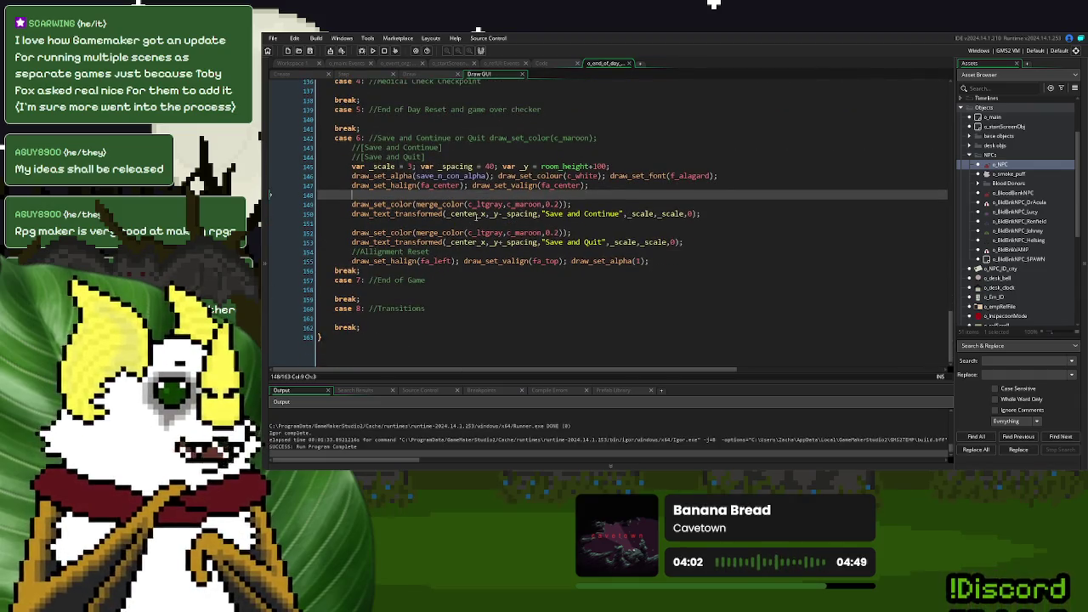
scroll(476, 215, "up", 3)
scroll(577, 219, "down", 3)
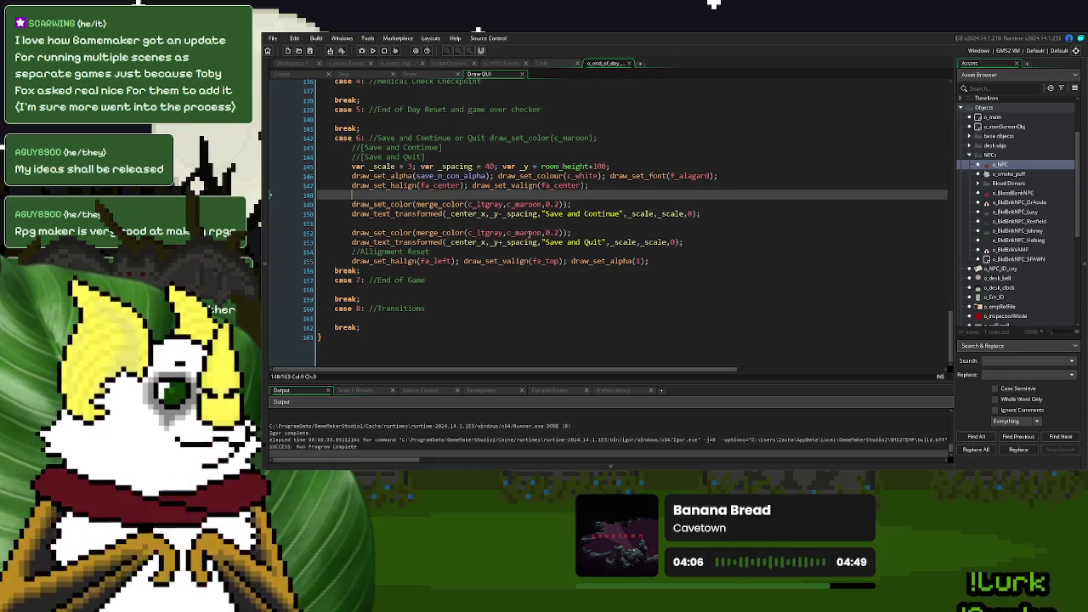
left_click(287, 73)
scroll(435, 323, "down", 10)
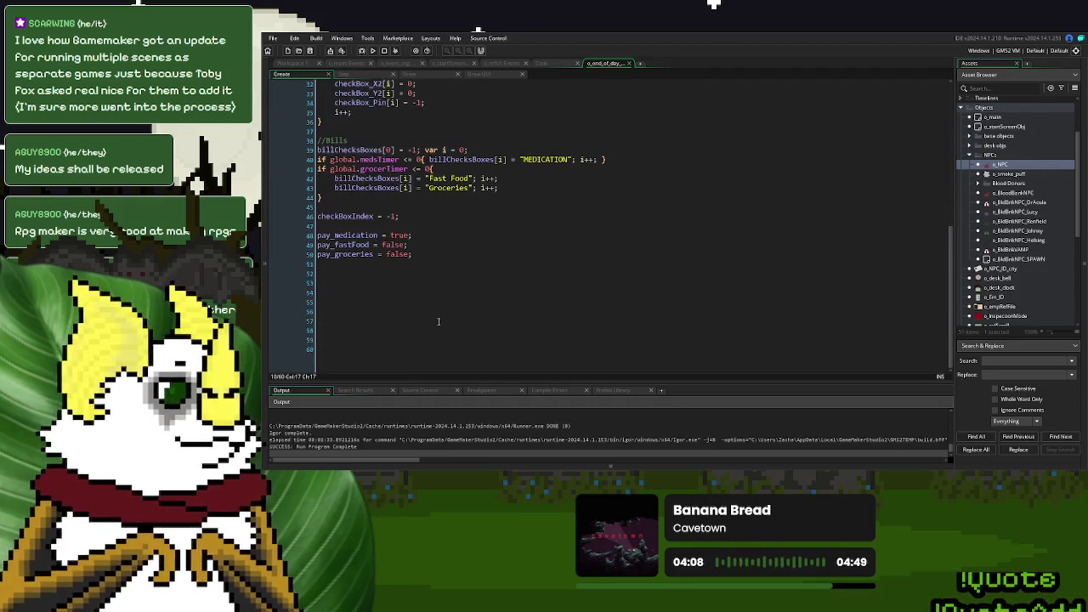
- On empty line 52, declare var i = 0; and start a repeat(2) loop
left_click(416, 284)
left_click(383, 273)
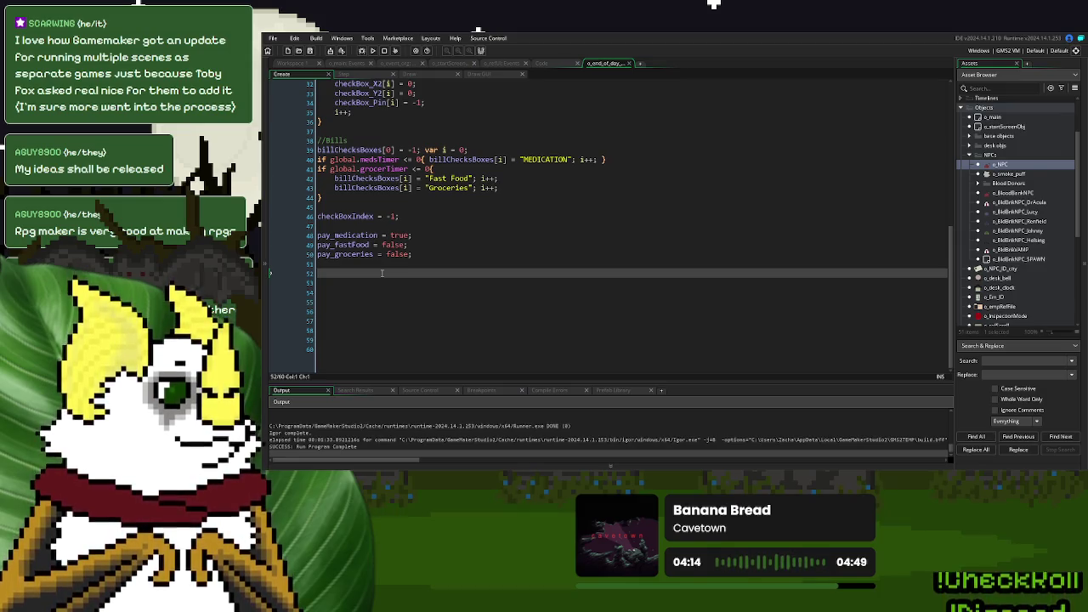
type("var")
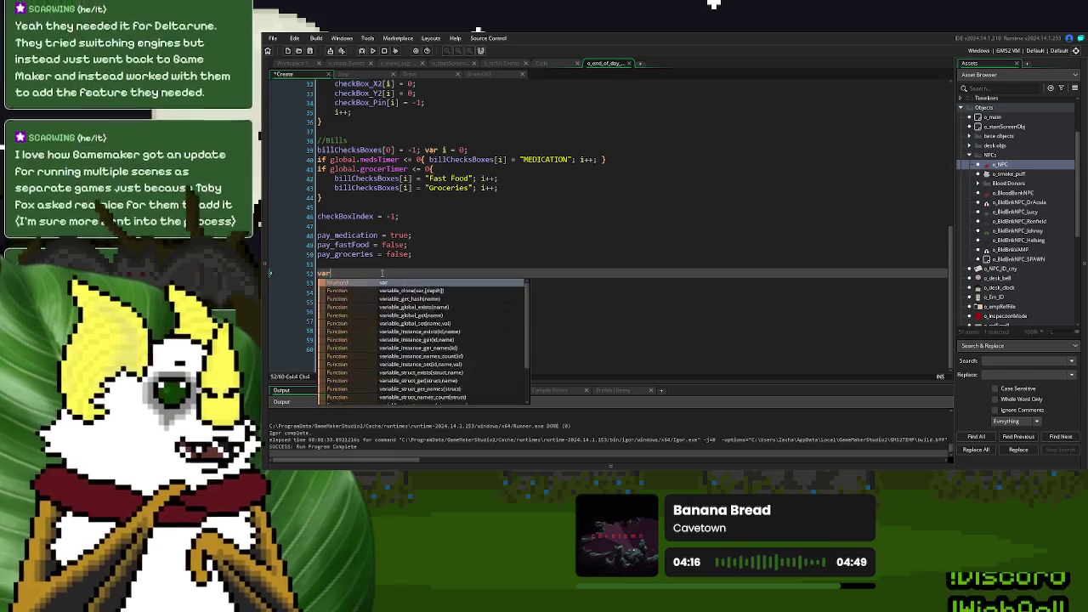
type(" i = 0;")
key("Return")
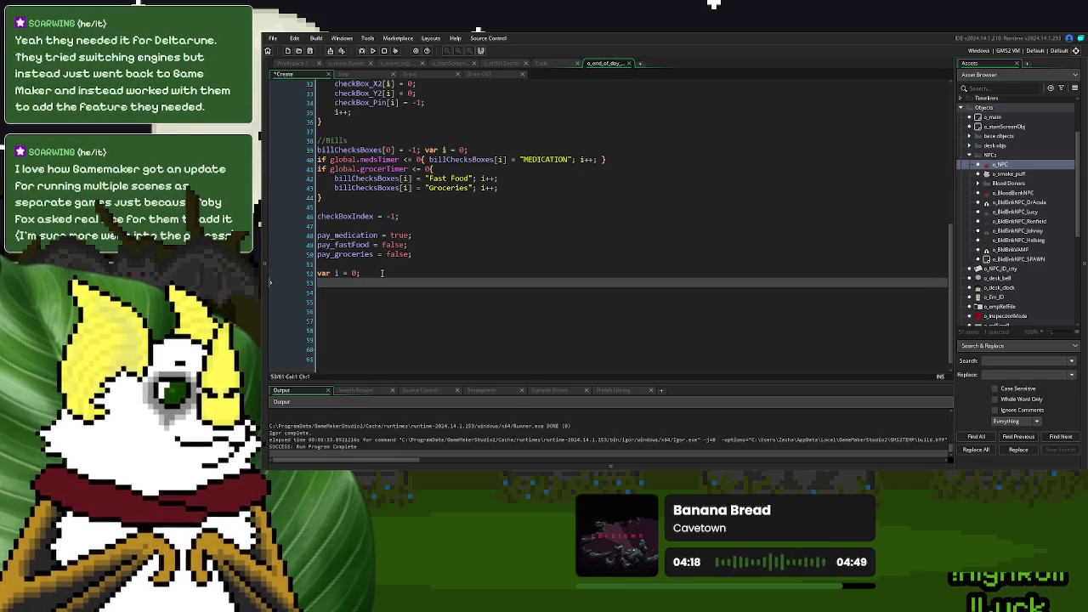
type("repeat")
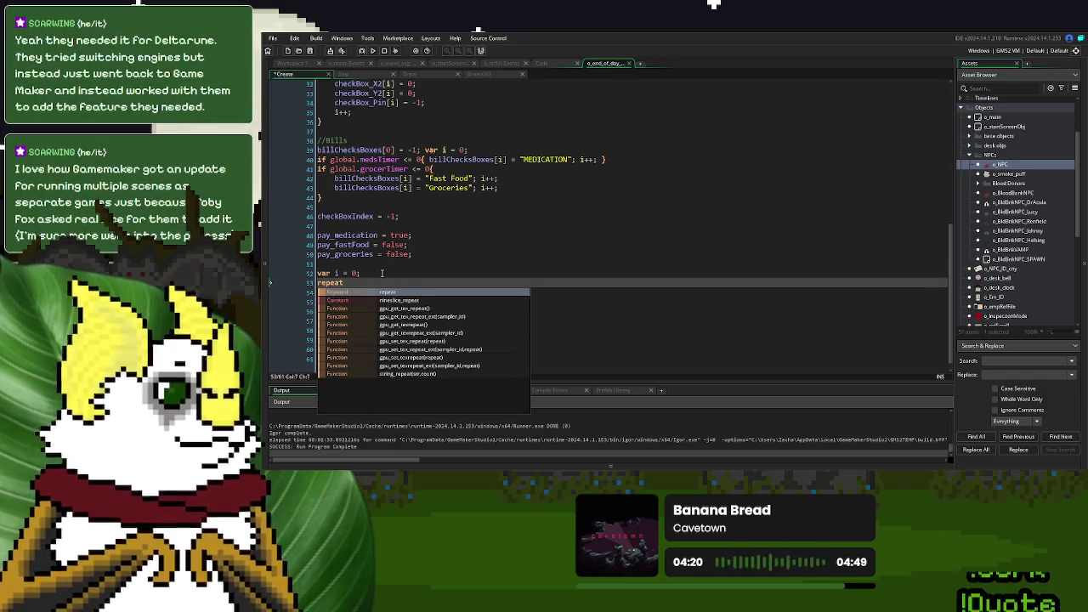
type("(2)")
key("Return")
key("Return")
- Fill the loop body with SavConWidth[i] = 0; followed by i++;
type("i++;")
key("Up")
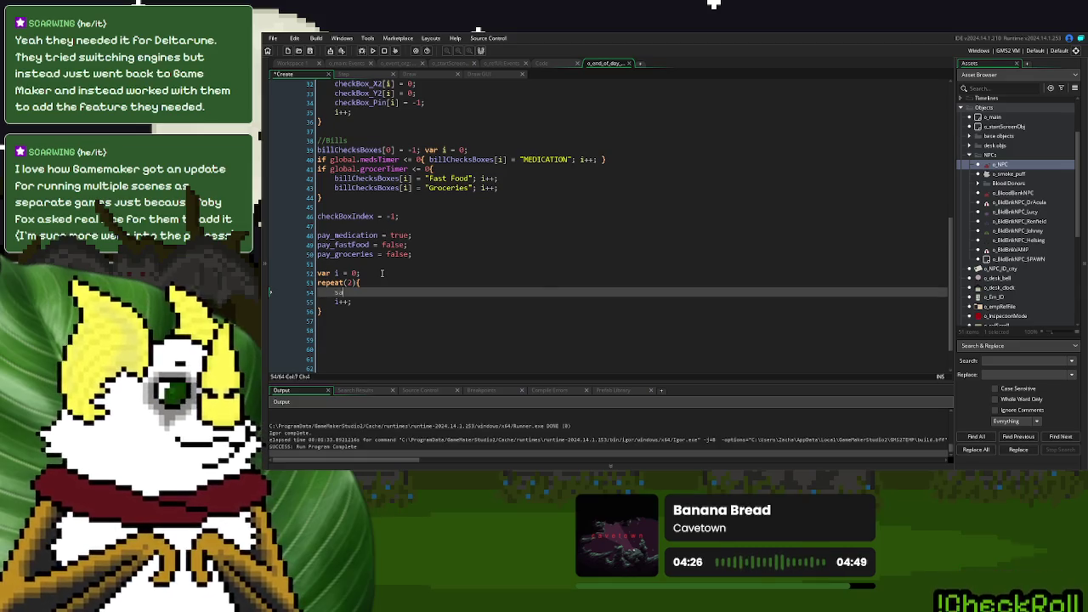
scroll(382, 270, "up", 5)
scroll(382, 268, "up", 5)
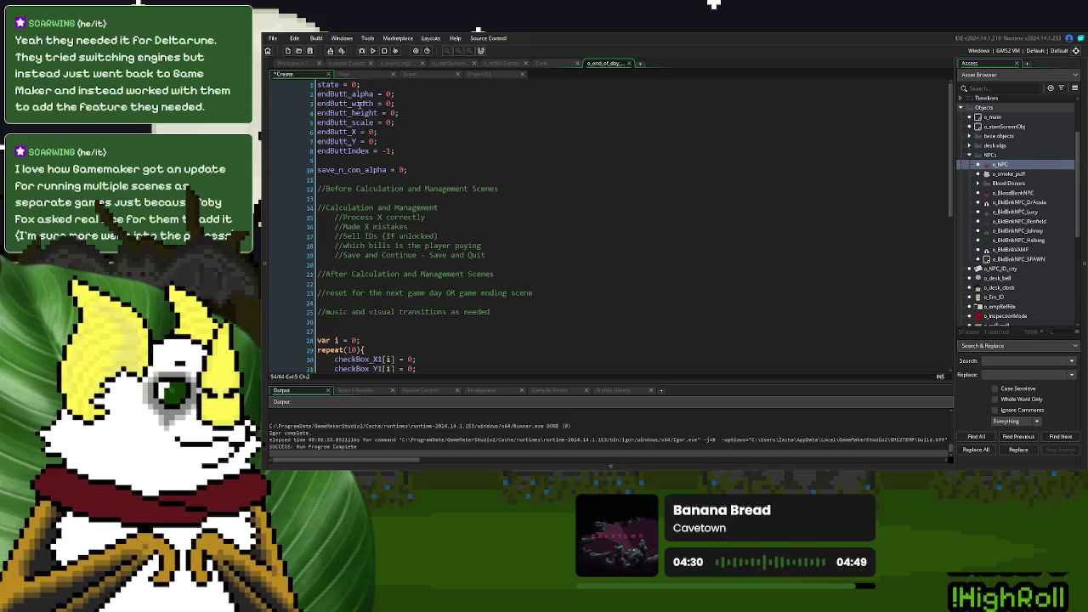
scroll(355, 236, "down", 10)
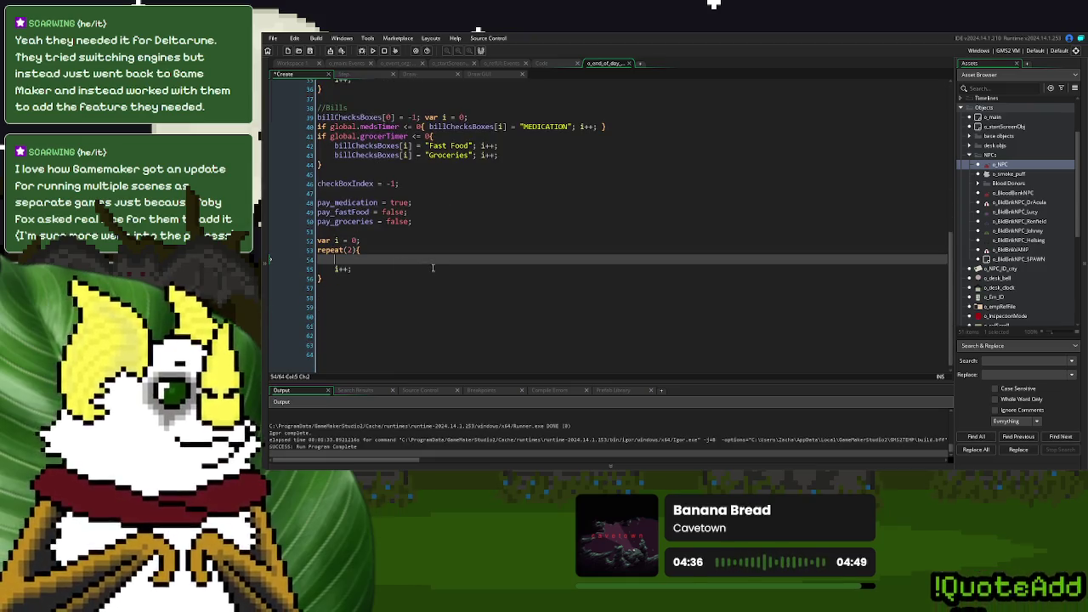
type("Sa")
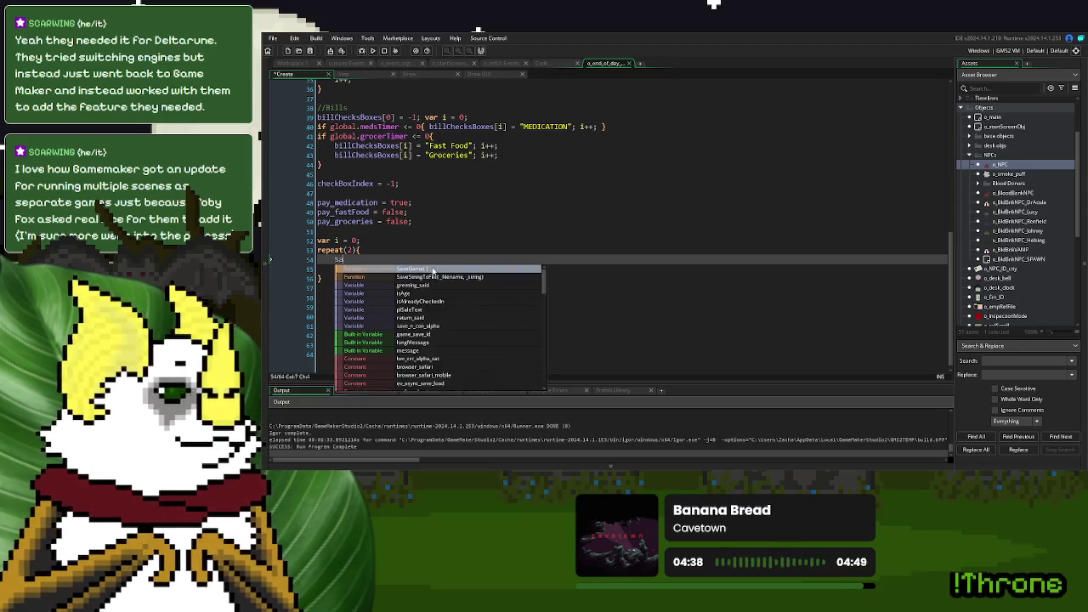
type("vConWidth[i] = ")
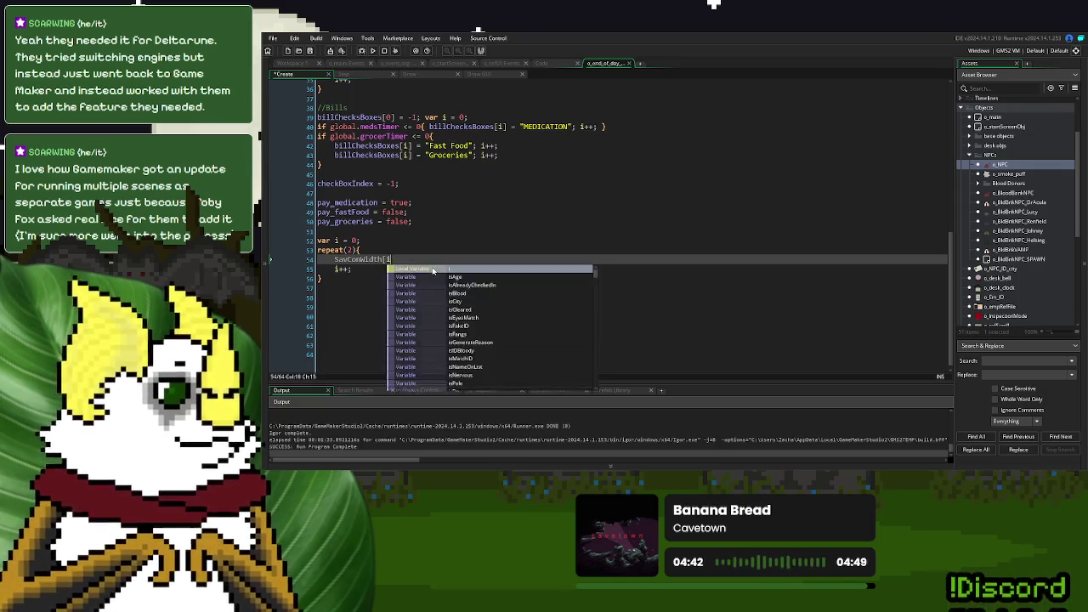
type("0;")
key("Return")
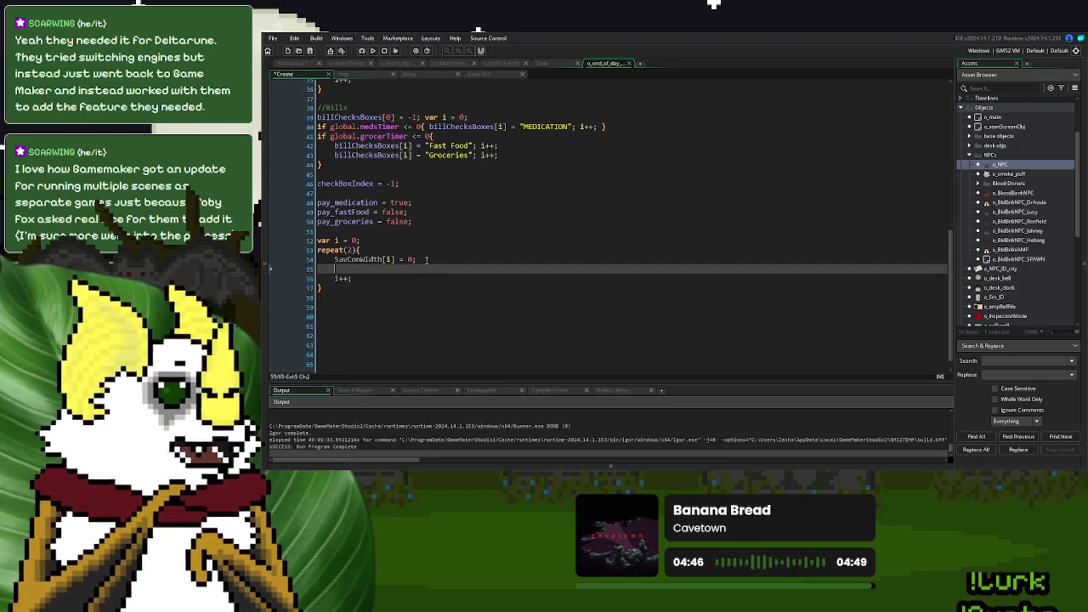
- Duplicate the SavConWidth[i] = 0 line and rename one copy to SavConHeight
left_click_drag(425, 260, 417, 252)
key("ctrl+c")
key("ctrl+v")
key("ctrl+v")
key("ctrl+v")
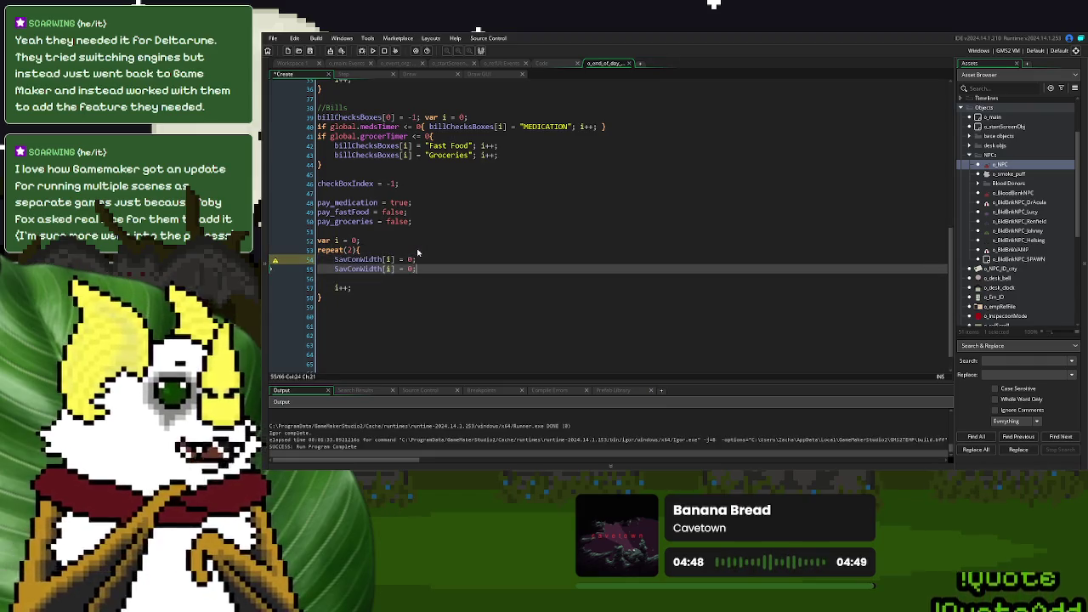
key("ctrl+v")
left_click_drag(384, 269, 362, 270)
type("Height")
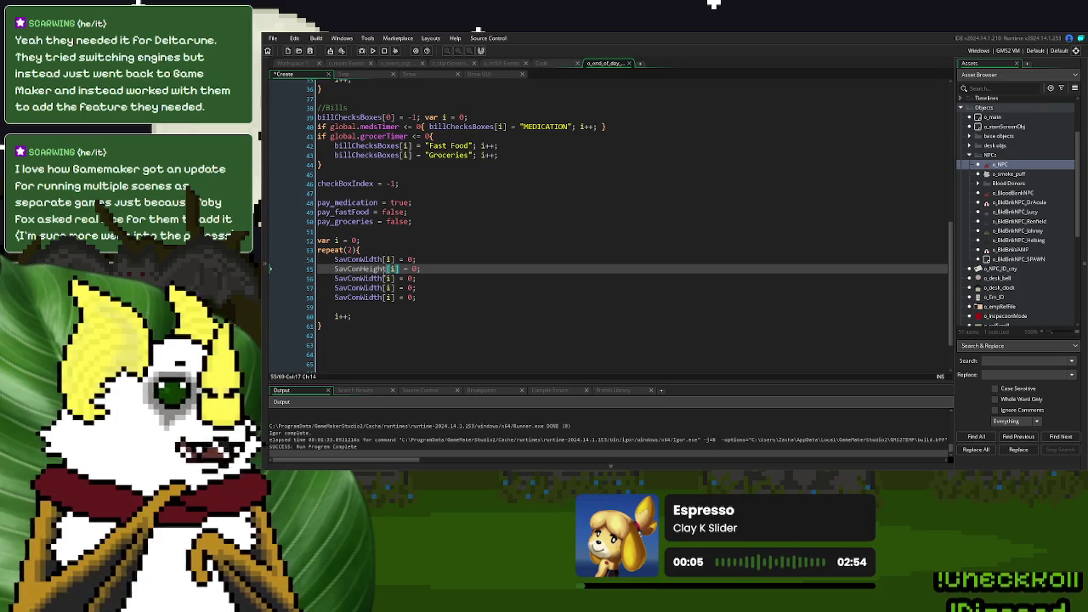
- Remove the surplus copy, make SavConX and SavConY lines, and copy all four initialisation lines
left_click(416, 278)
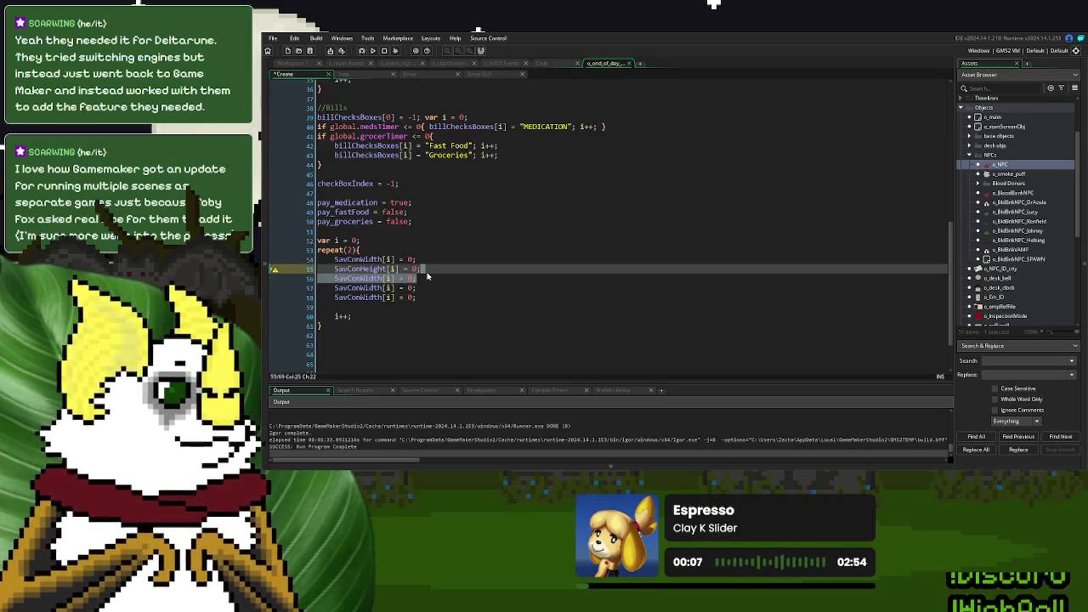
key("shift+Up")
key("Delete")
mouse_move(384, 278)
left_mouse_down()
mouse_move(361, 279)
mouse_move(378, 290)
mouse_move(362, 293)
left_mouse_up()
type("X")
type("Y")
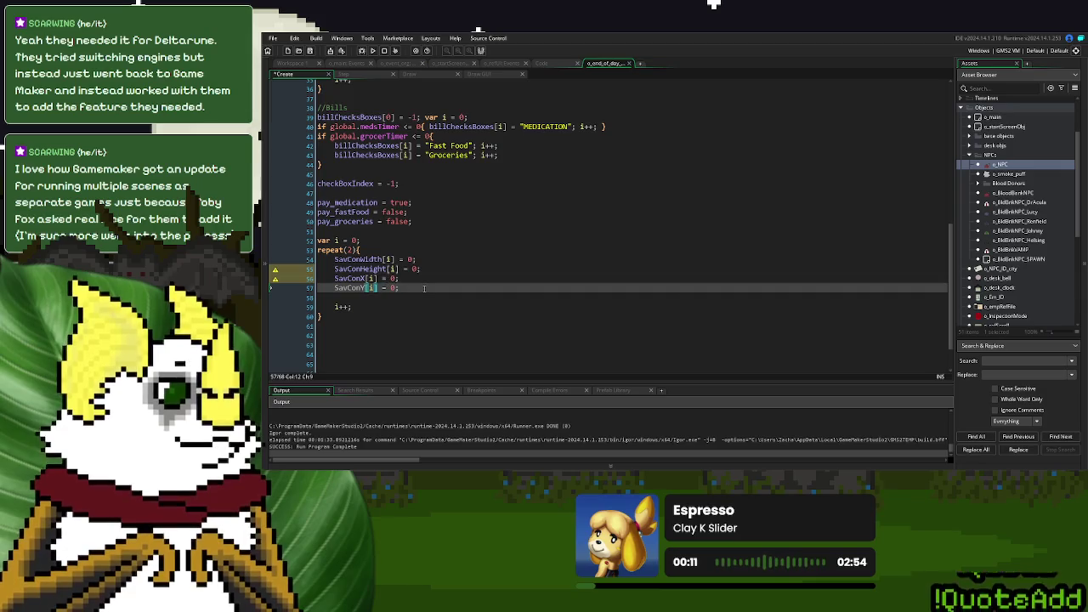
left_click(423, 287)
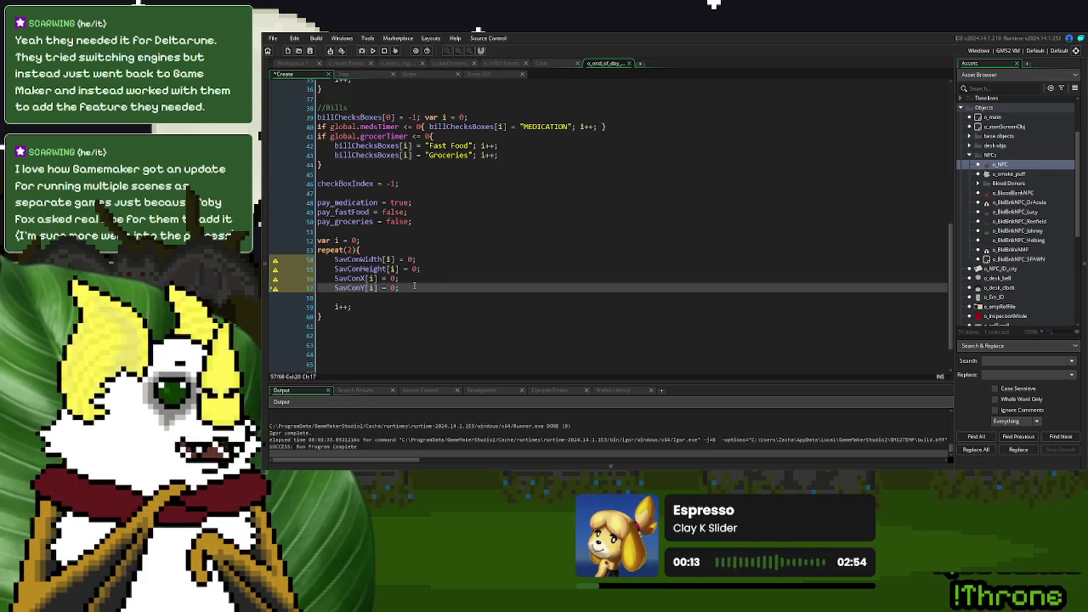
left_click_drag(414, 286, 321, 263)
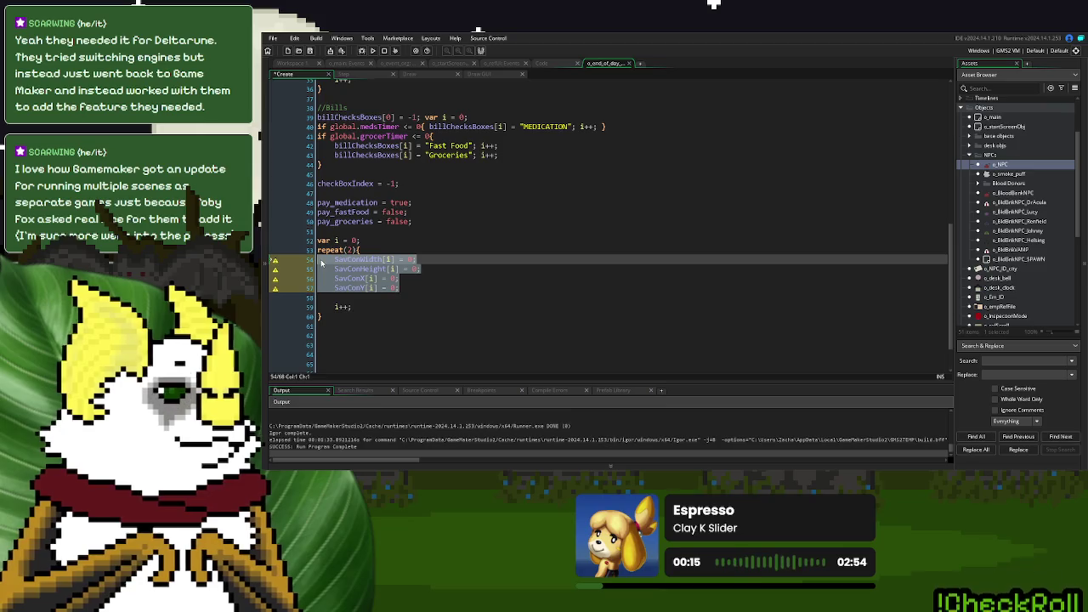
left_click(477, 78)
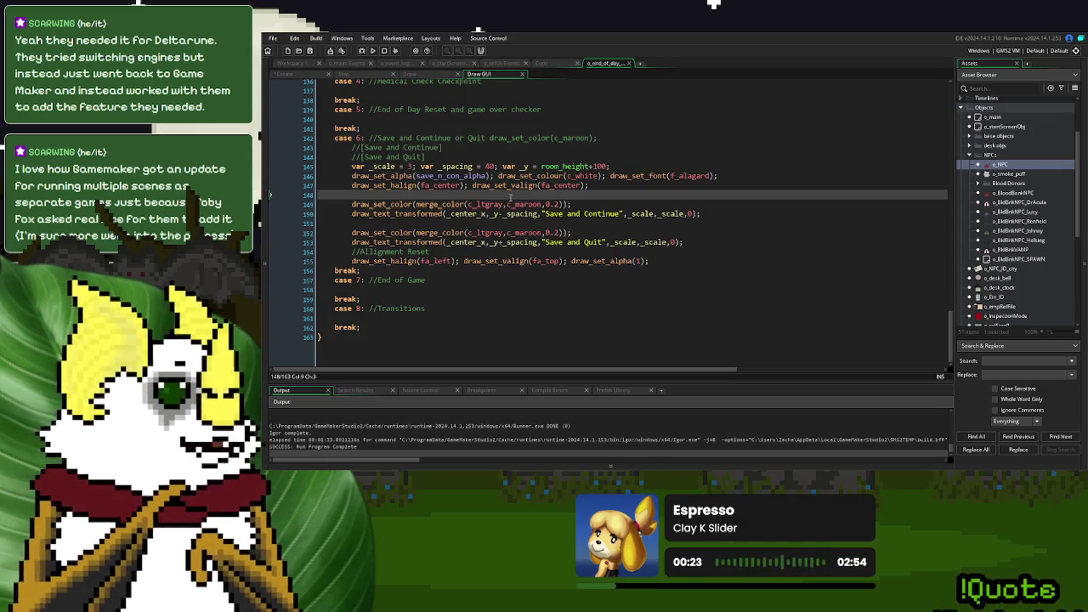
- Paste the four initialisation lines after the Save and Continue text and join them into one line
left_click(557, 223)
key("ctrl+v")
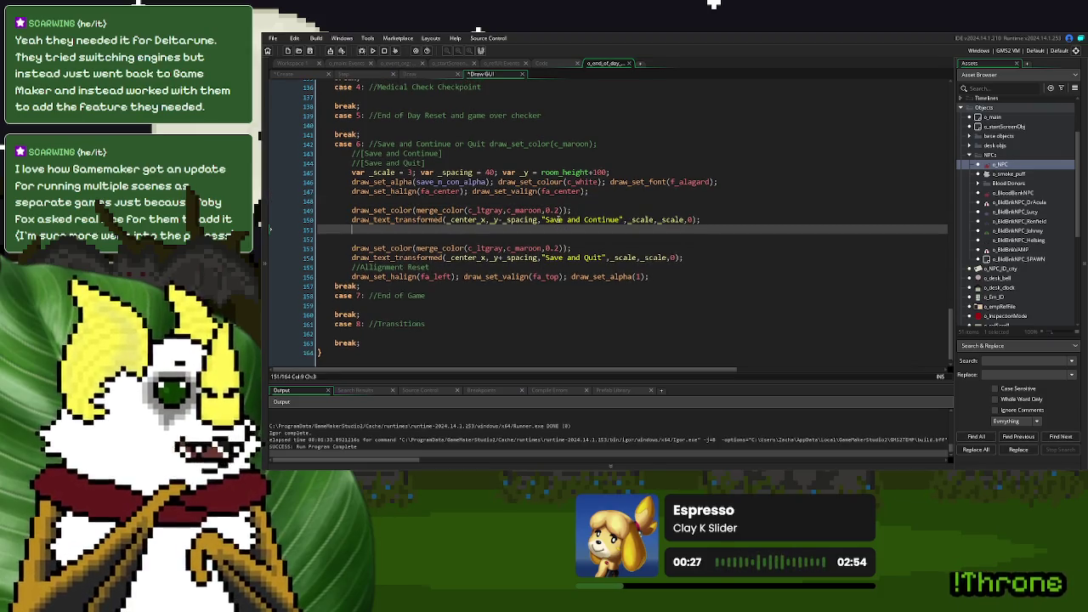
left_click(359, 229)
key("BackSpace")
left_click(433, 230)
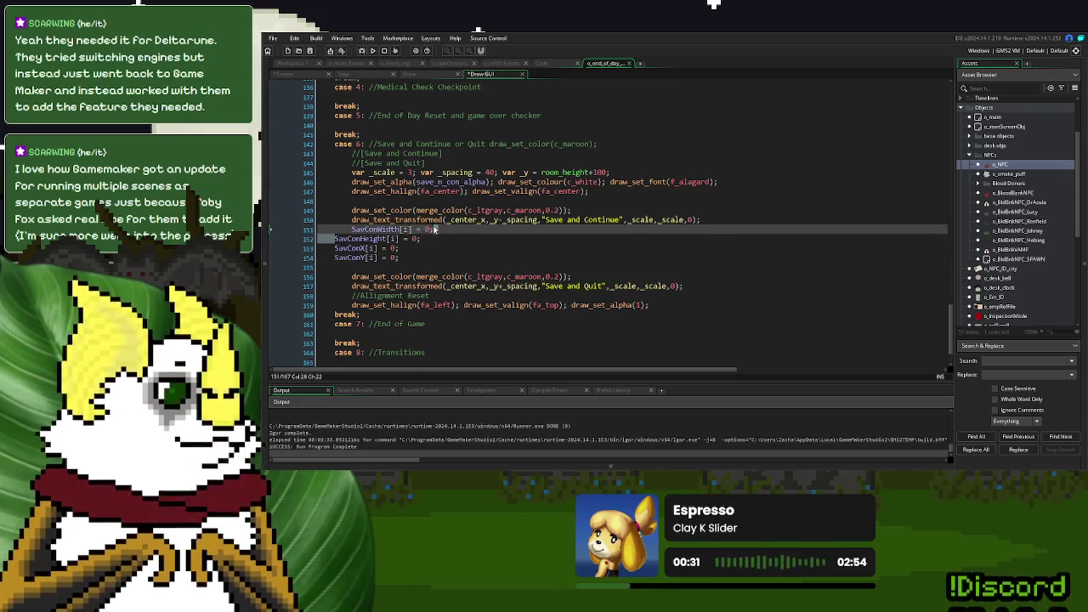
key("Delete")
left_click(583, 230)
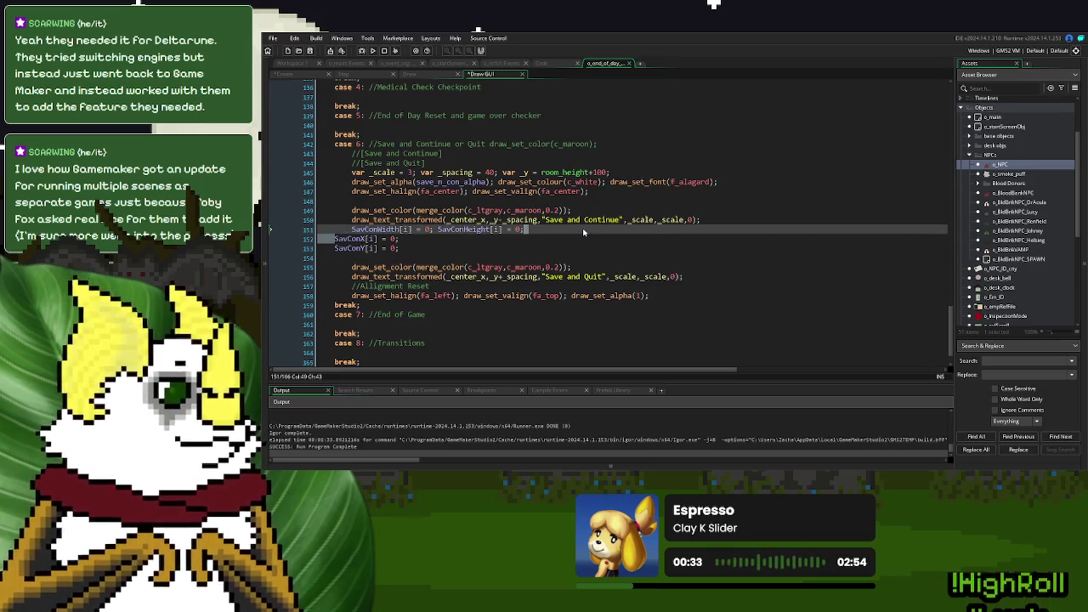
key("Delete")
key("End")
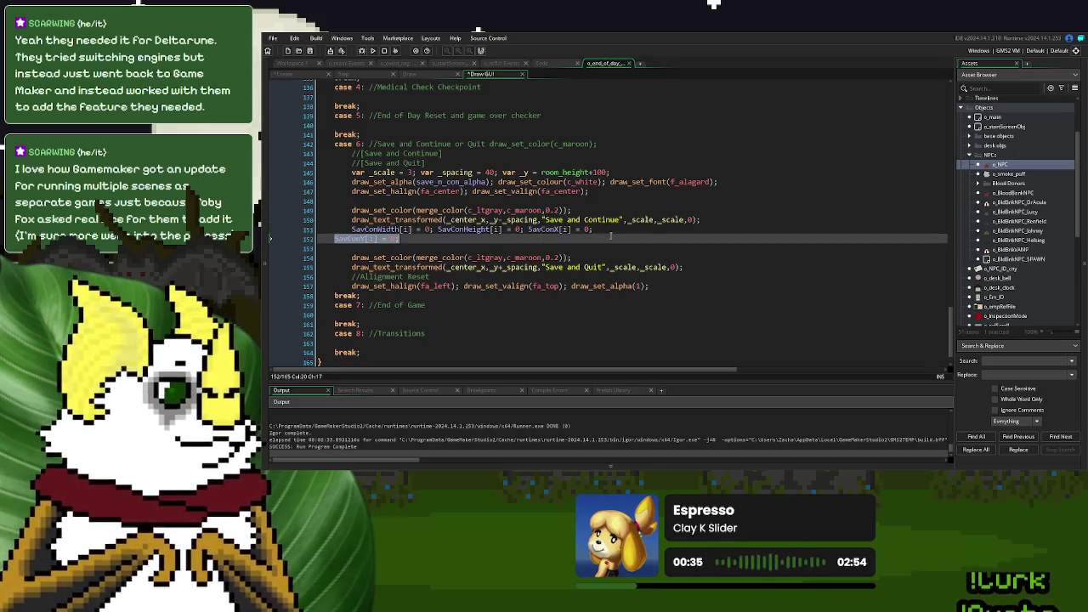
key("Delete")
- Change every index in the combined line from i to 0
left_click(410, 231)
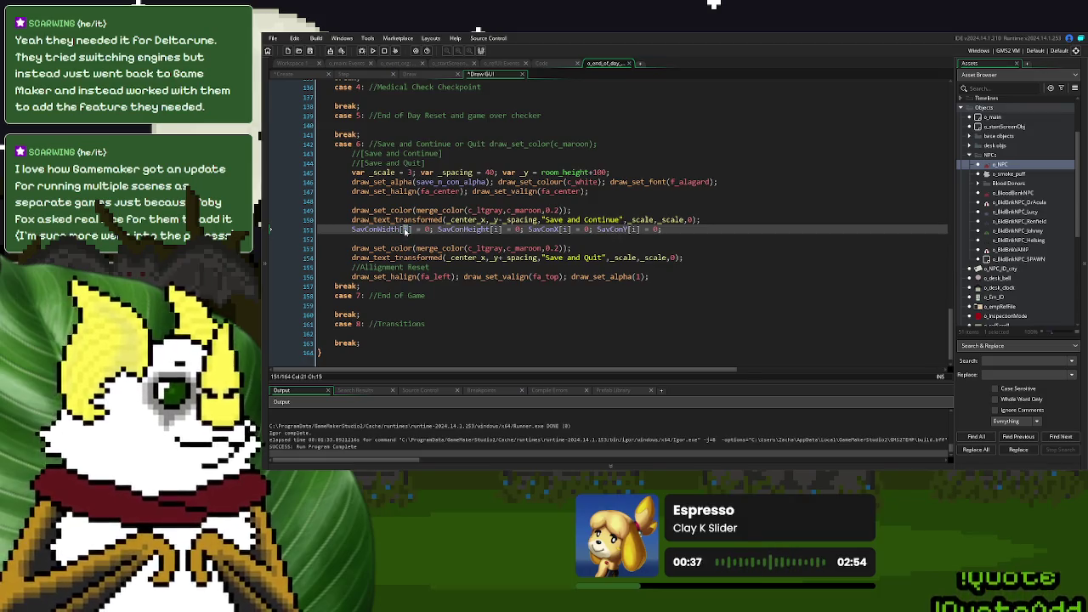
double_click(406, 231)
type("0")
left_click(500, 230)
key("BackSpace")
type("0")
left_click(563, 230)
type("0")
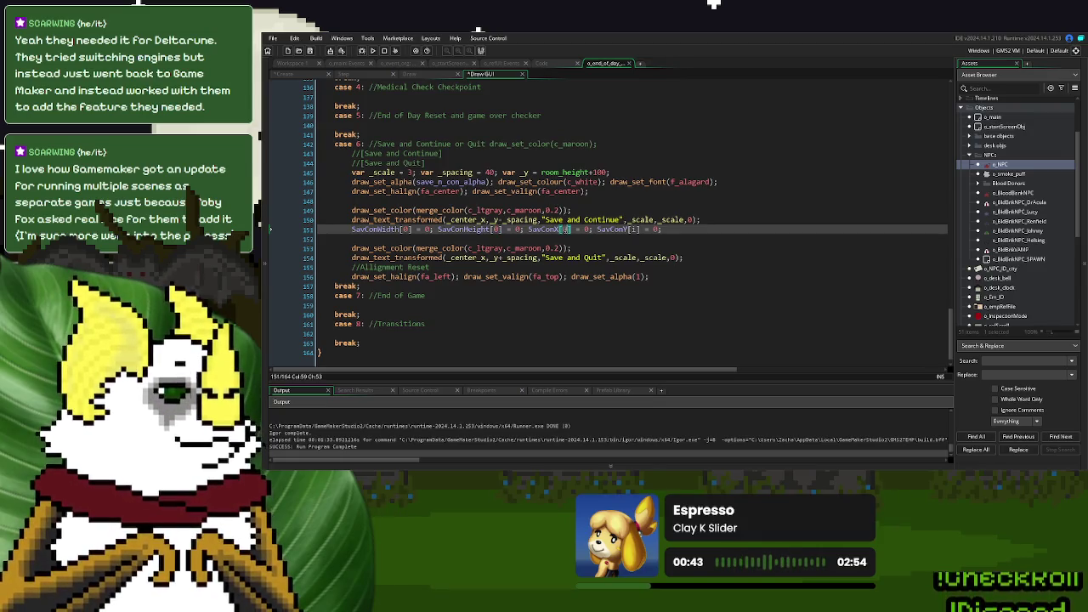
left_click(634, 229)
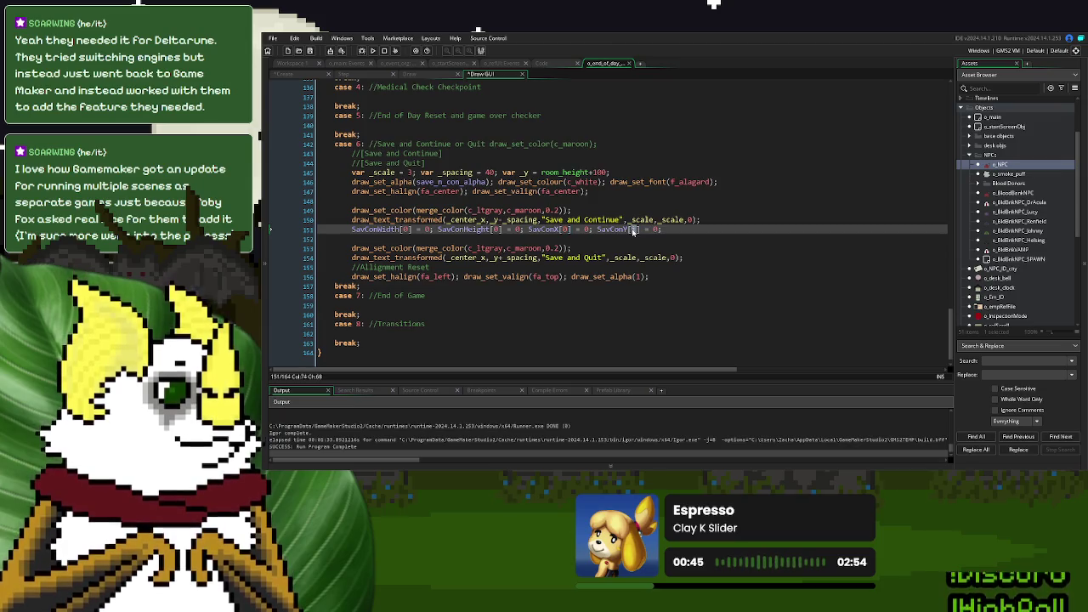
type("0")
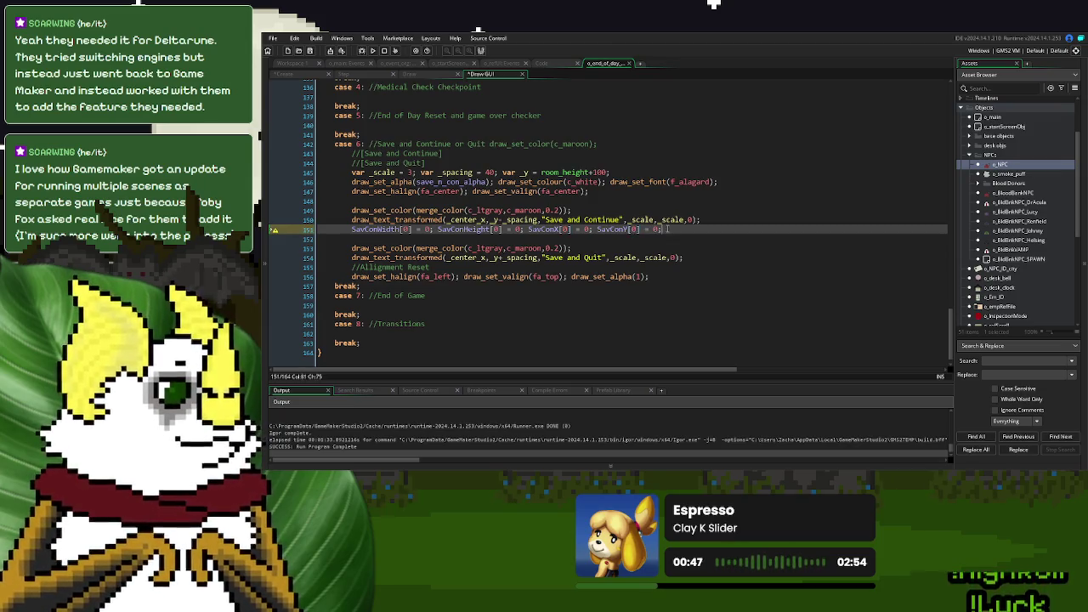
- Move the line onto a fresh blank line, leaving only SavConWidth[0] = 0 and SavConHeight[0] = 0
left_click_drag(663, 229, 352, 229)
key("ctrl+x")
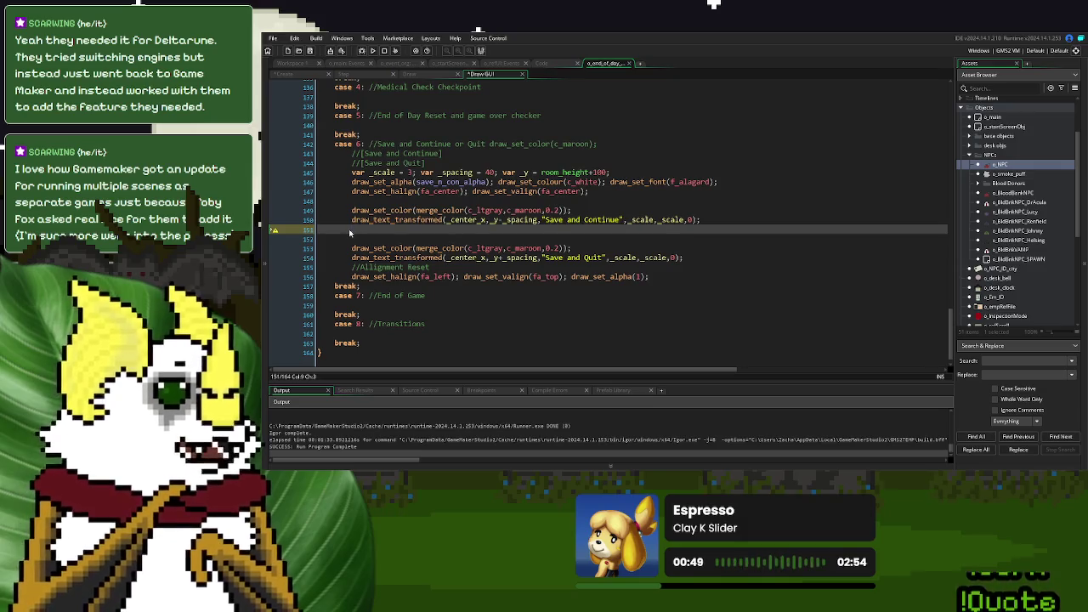
key("BackSpace")
key("BackSpace")
key("BackSpace")
key("Return")
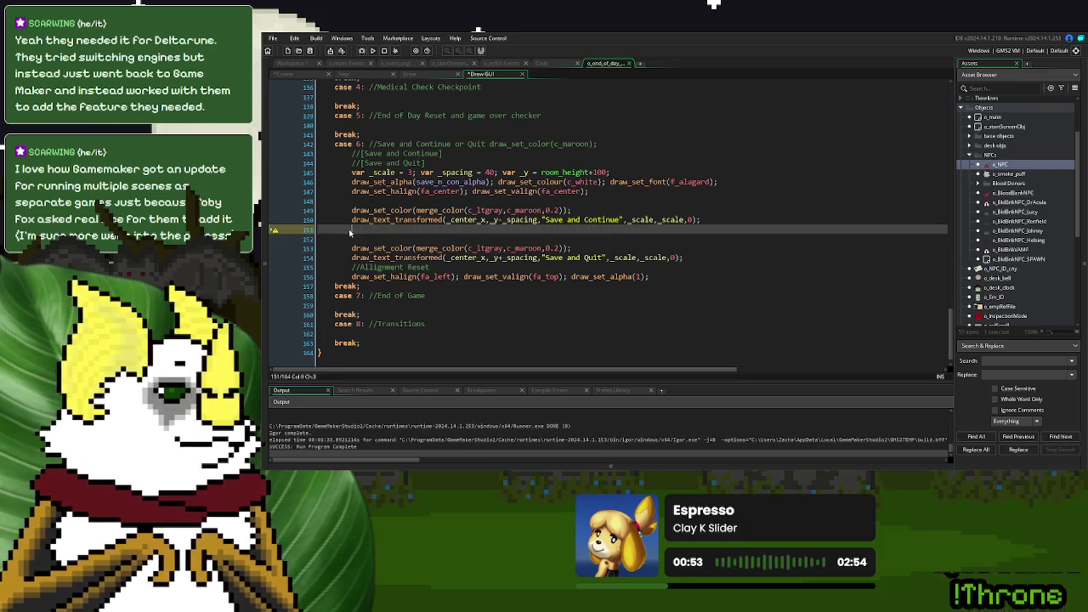
key("ctrl+v")
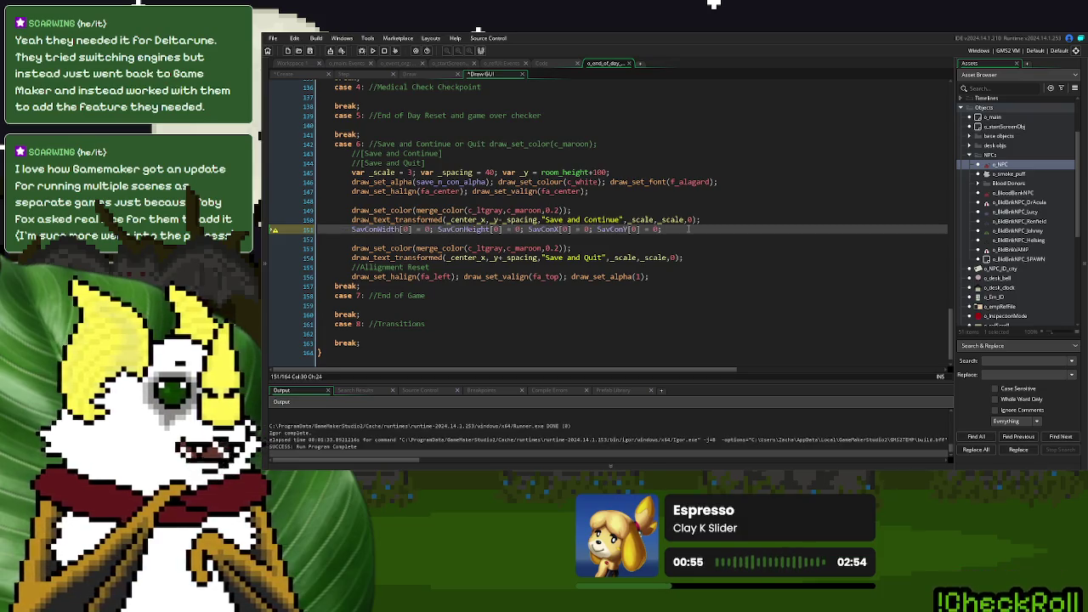
left_click_drag(662, 229, 537, 239)
key("BackSpace")
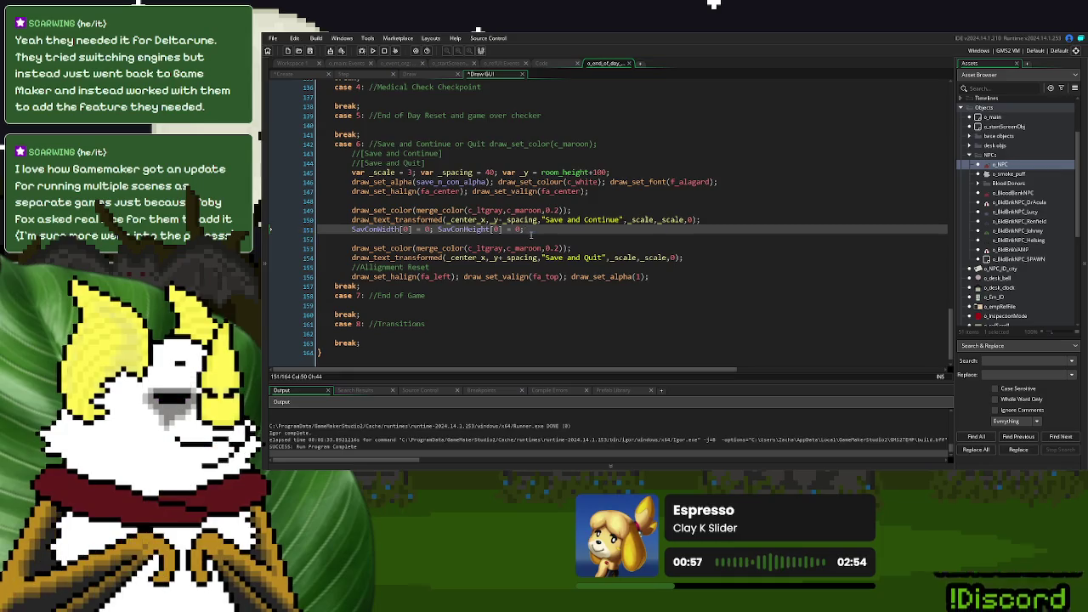
left_click(598, 210)
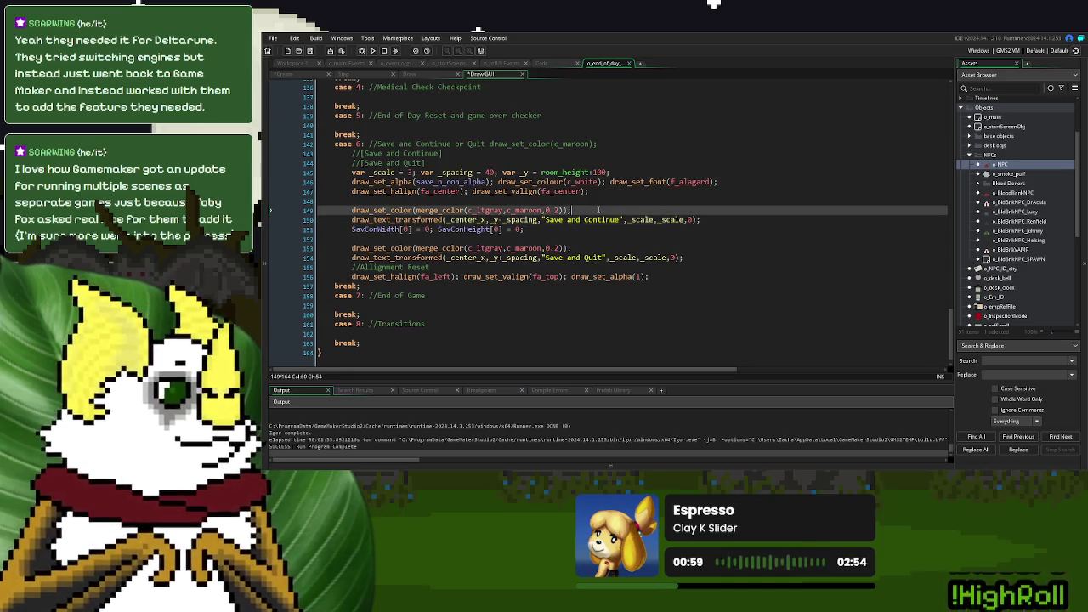
- Add a line after the colour line setting SavConX[0] = _center_x and SavConY[0] = _y-_spacing
key("Return")
key("ctrl+v")
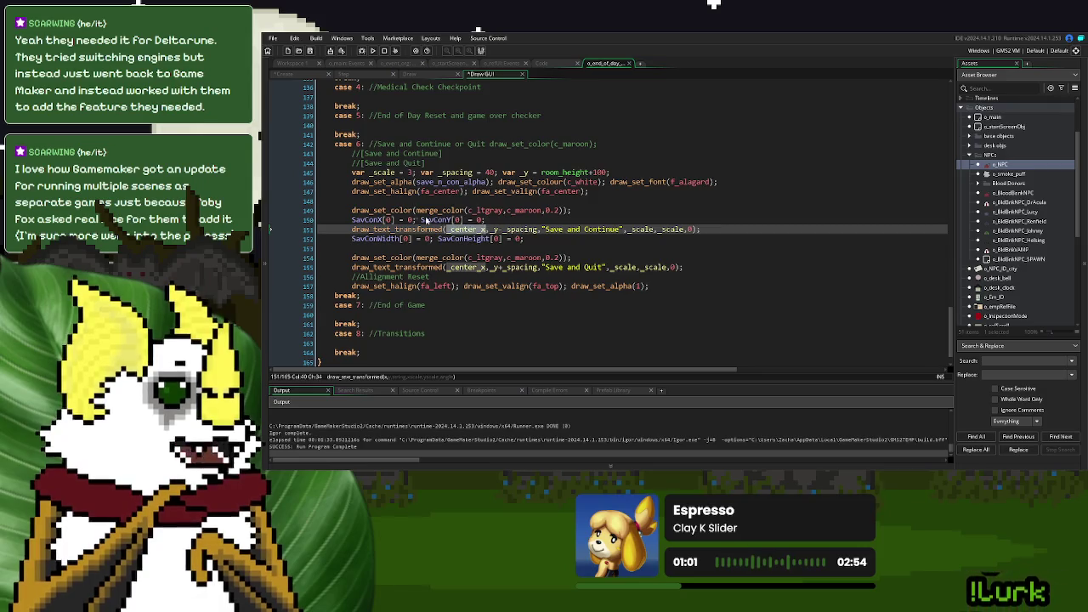
left_click(408, 219)
type("_center_x")
left_click_drag(537, 228, 489, 228)
key("ctrl+c")
double_click(514, 219)
key("ctrl+v")
- Draw the Save and Continue text at SavConX[0], SavConY[0] instead of the inline coordinates
left_click_drag(398, 220, 348, 219)
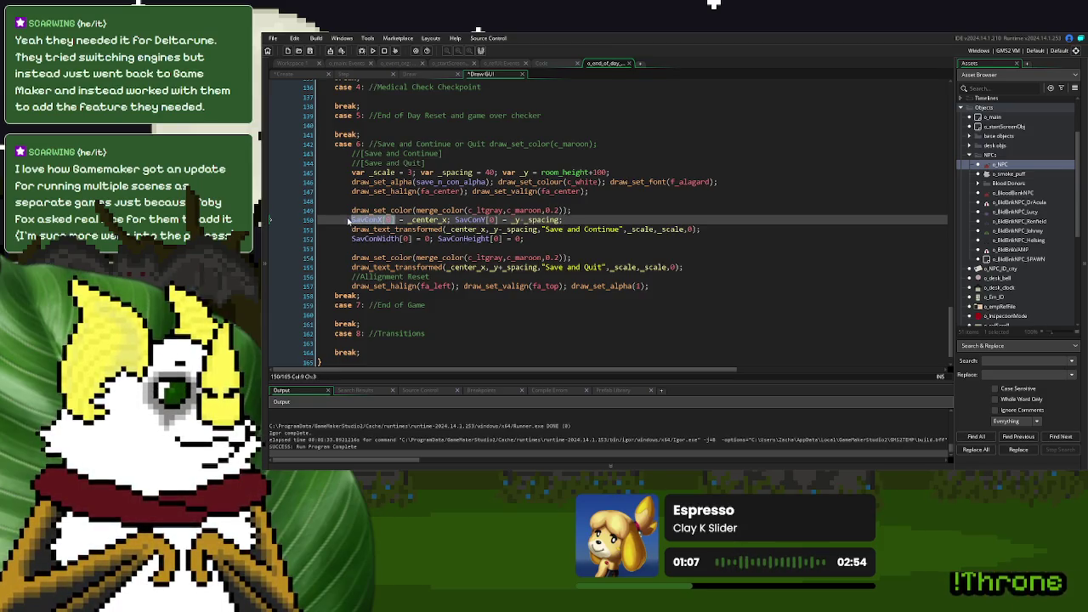
double_click(466, 229)
key("ctrl+v")
left_click(500, 219)
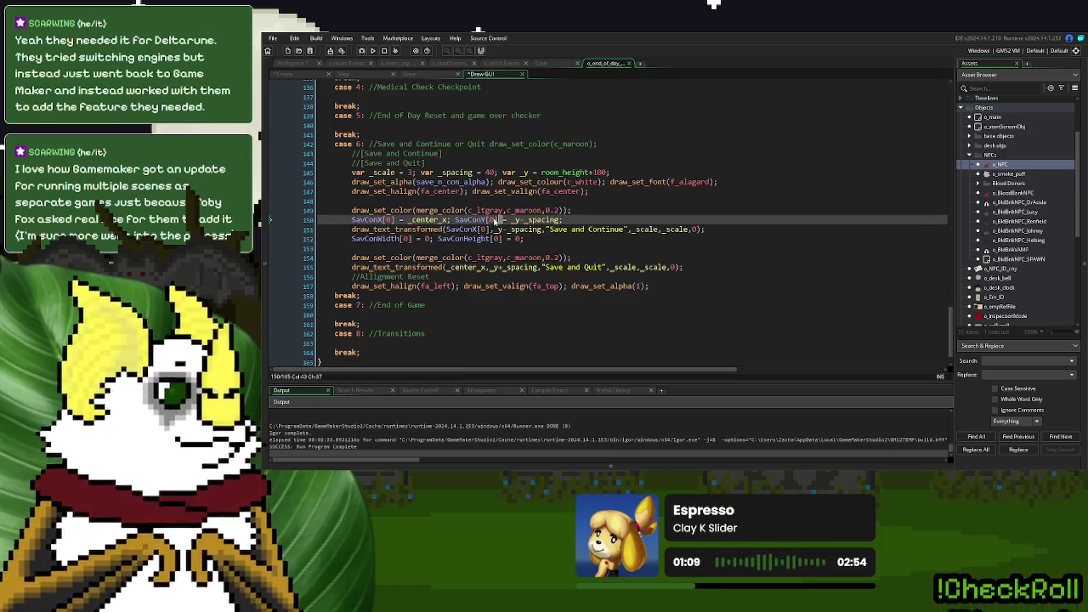
left_click_drag(500, 220, 455, 219)
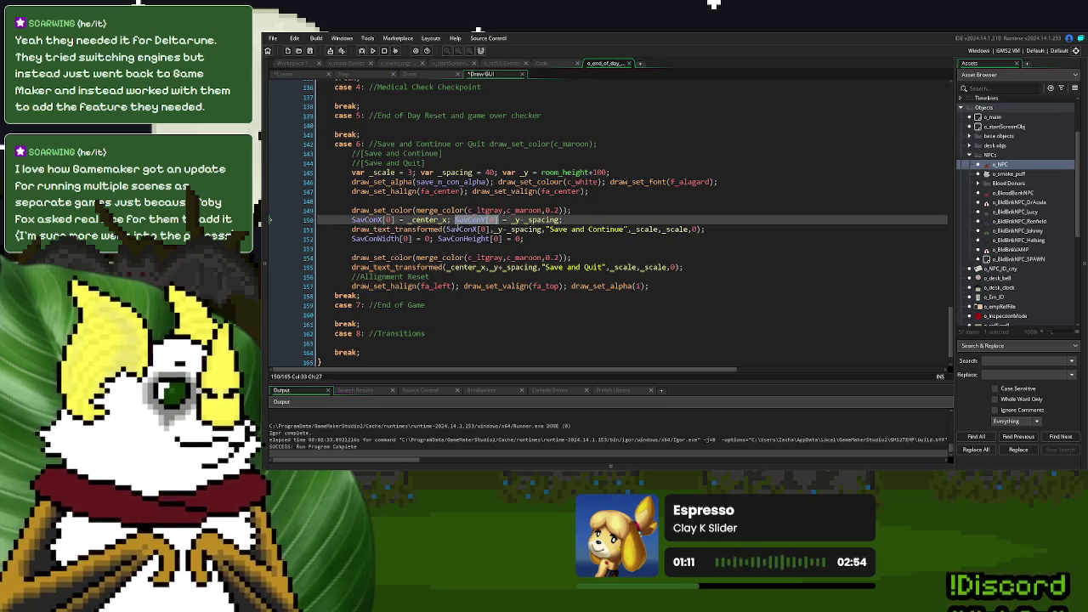
key("ctrl+c")
left_click_drag(542, 228, 490, 229)
key("ctrl+v")
left_click(543, 241)
left_click(569, 211)
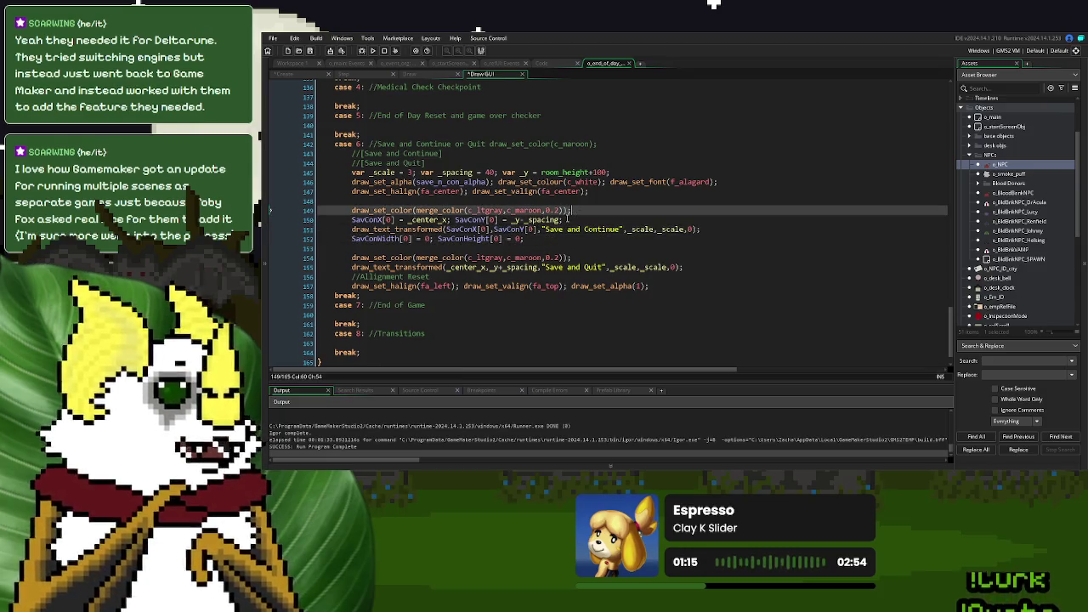
left_click(621, 173)
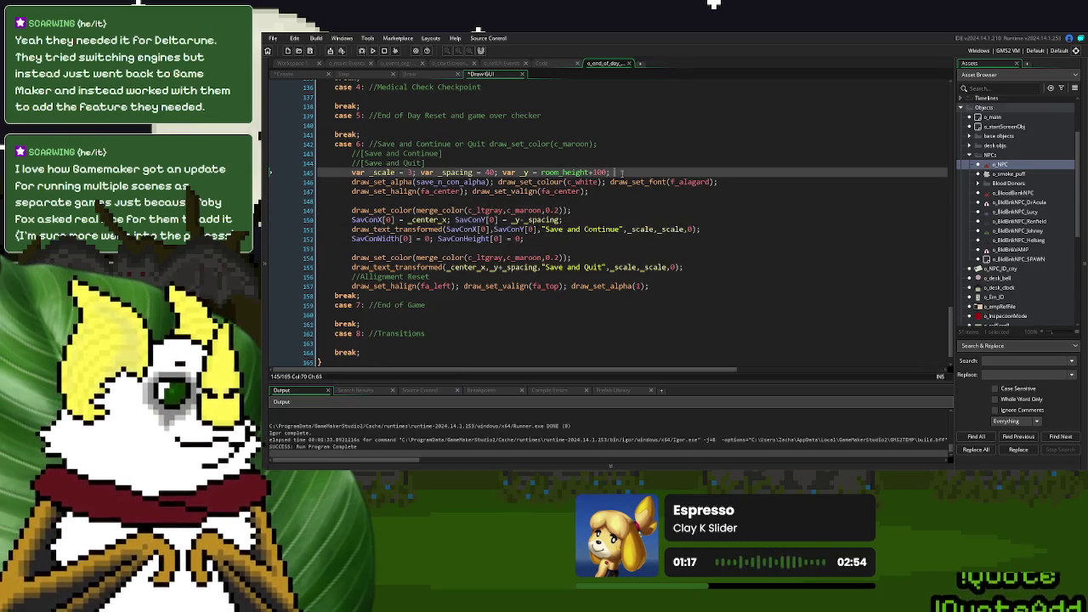
- Declare var _txt, set _txt = "Save and Continue", and pass _txt to draw_text_transformed
type("var _txt =")
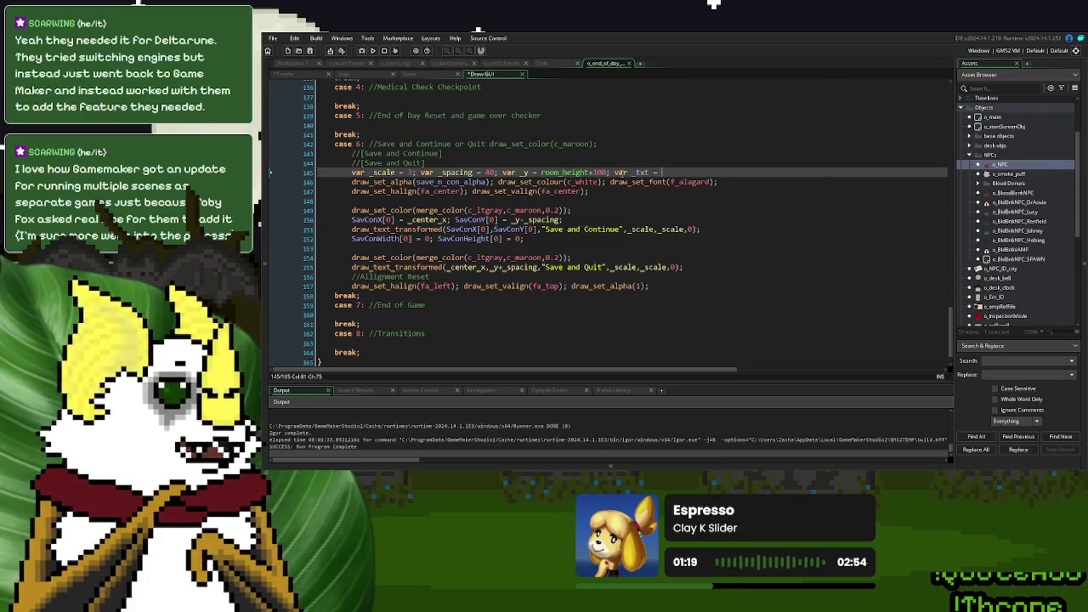
type(" \" \";")
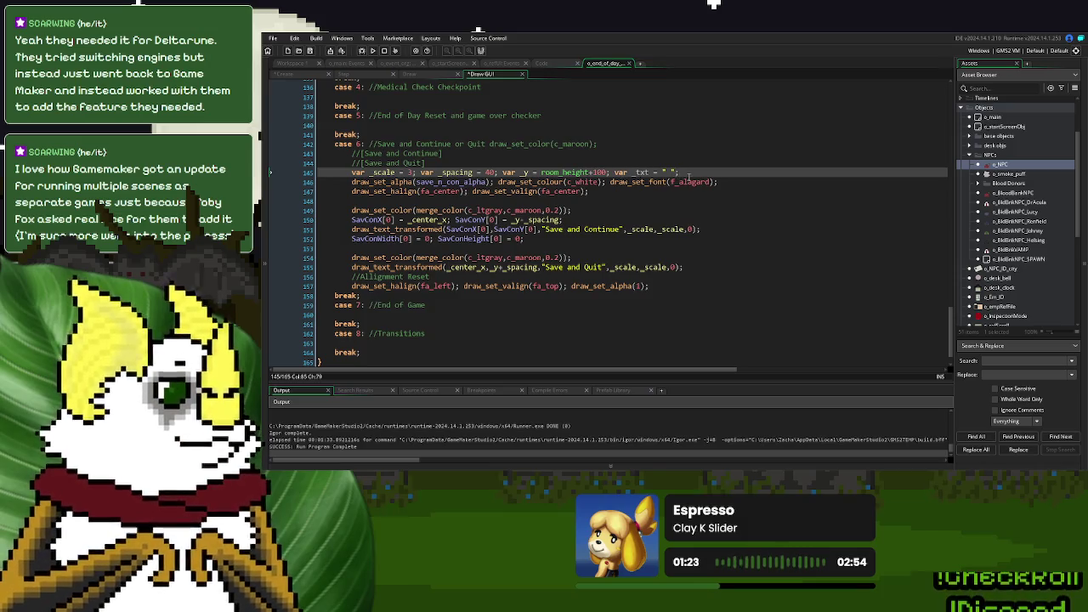
left_click_drag(689, 176, 632, 174)
key("ctrl+c")
left_click(574, 219)
key("ctrl+v")
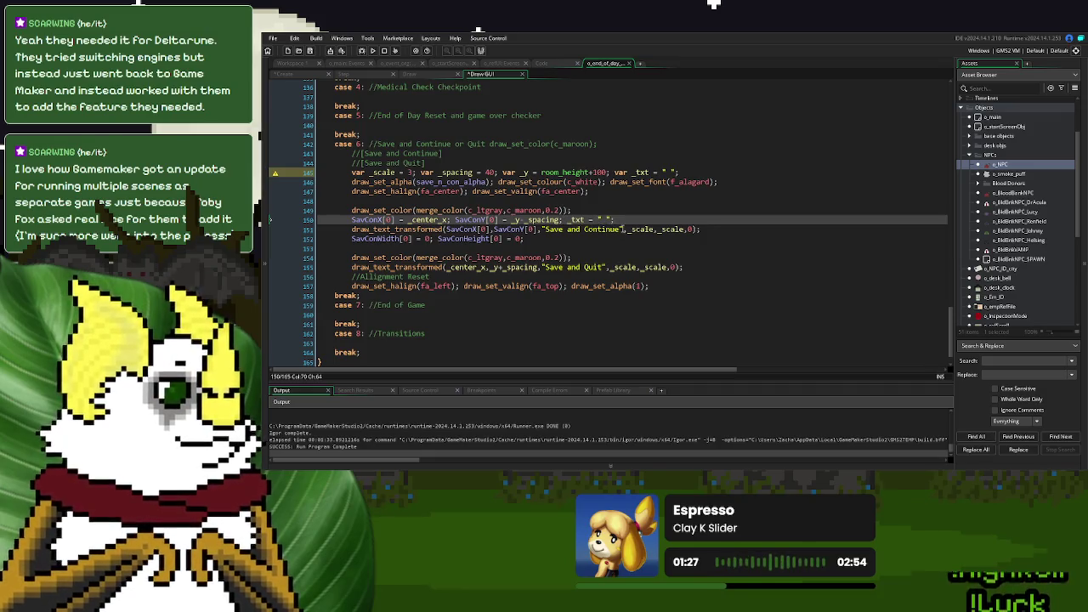
left_click_drag(623, 228, 545, 230)
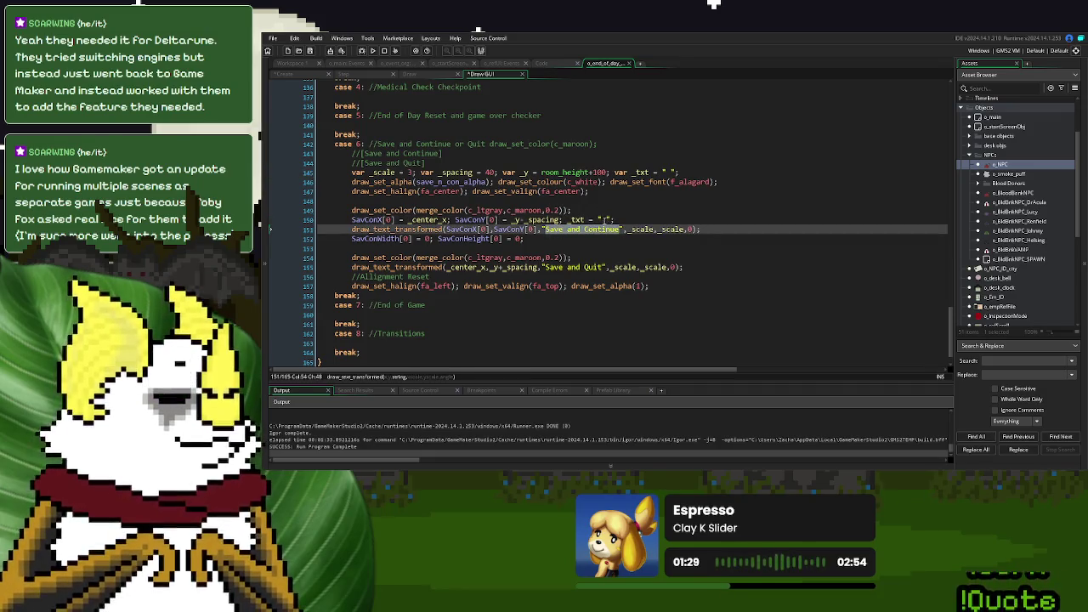
key("ctrl+c")
left_click(605, 219)
key("ctrl+v")
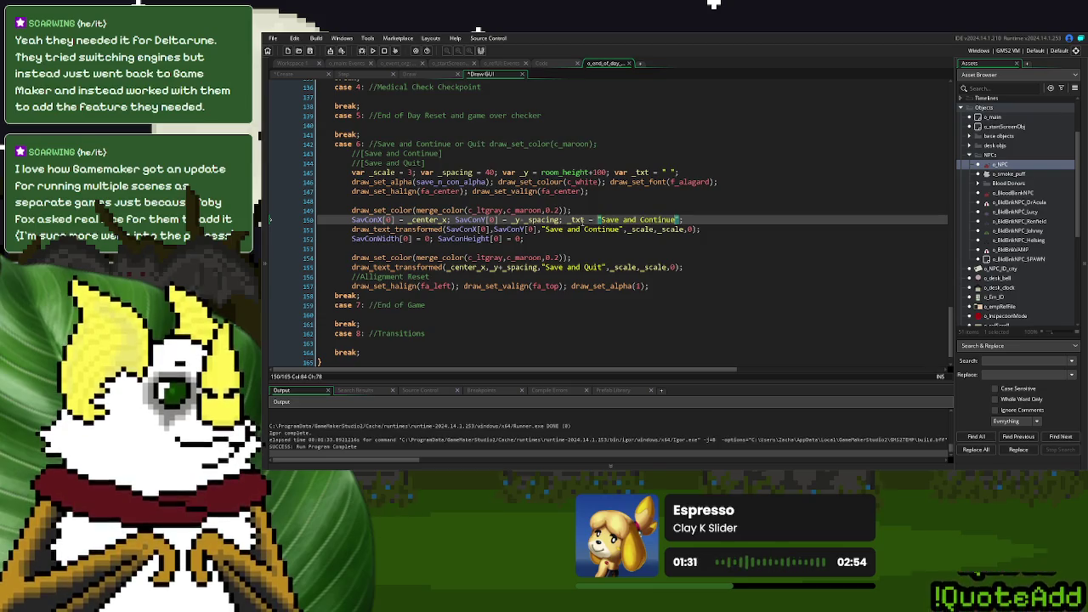
left_click_drag(623, 230, 543, 231)
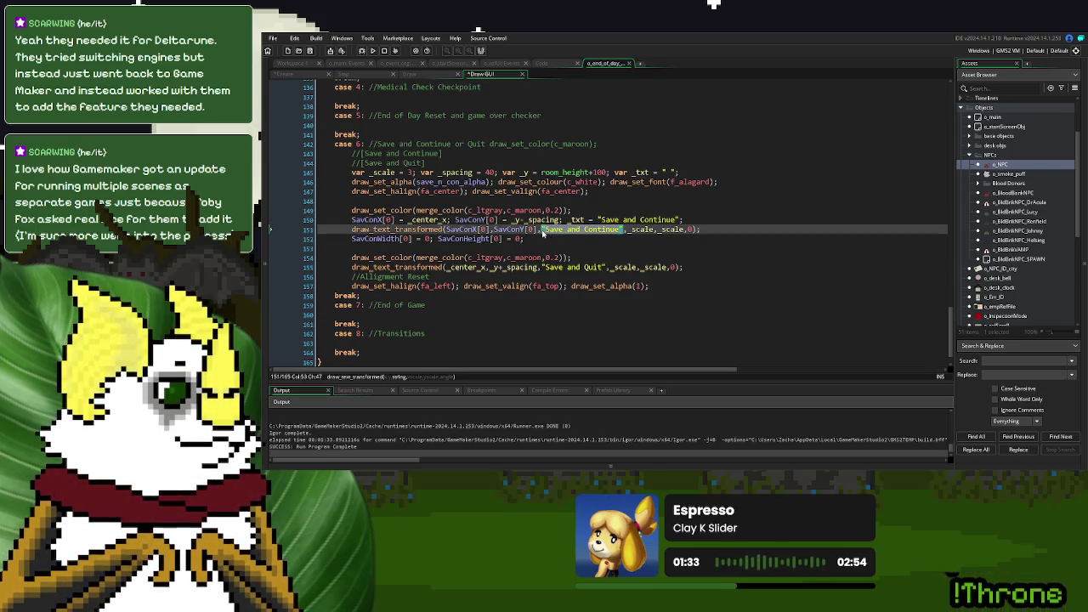
type("_txt")
- Set SavConWidth[0] and SavConHeight[0] to string_width(_txt) and string_height(_txt)
double_click(427, 238)
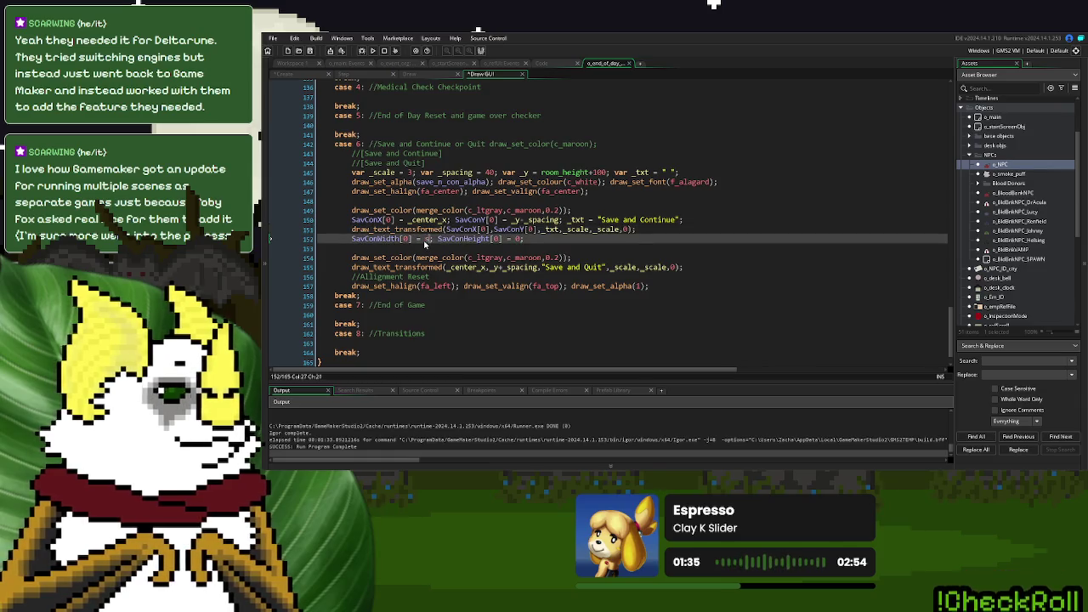
type("string_width(_txt")
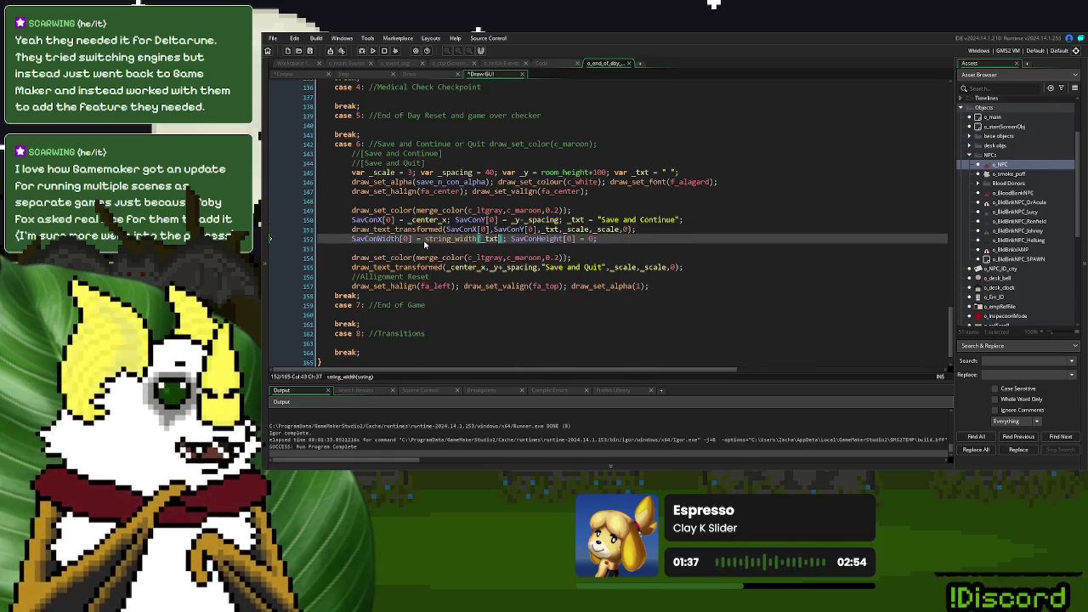
double_click(590, 239)
type("string_hei")
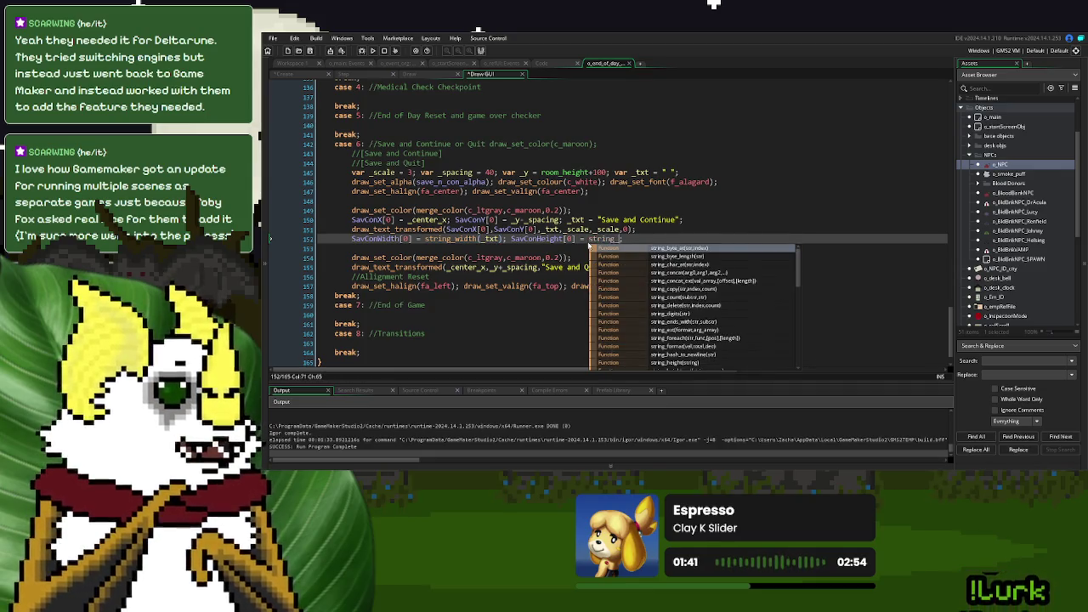
key("Return")
type("_txt);")
left_click_drag(687, 219, 364, 231)
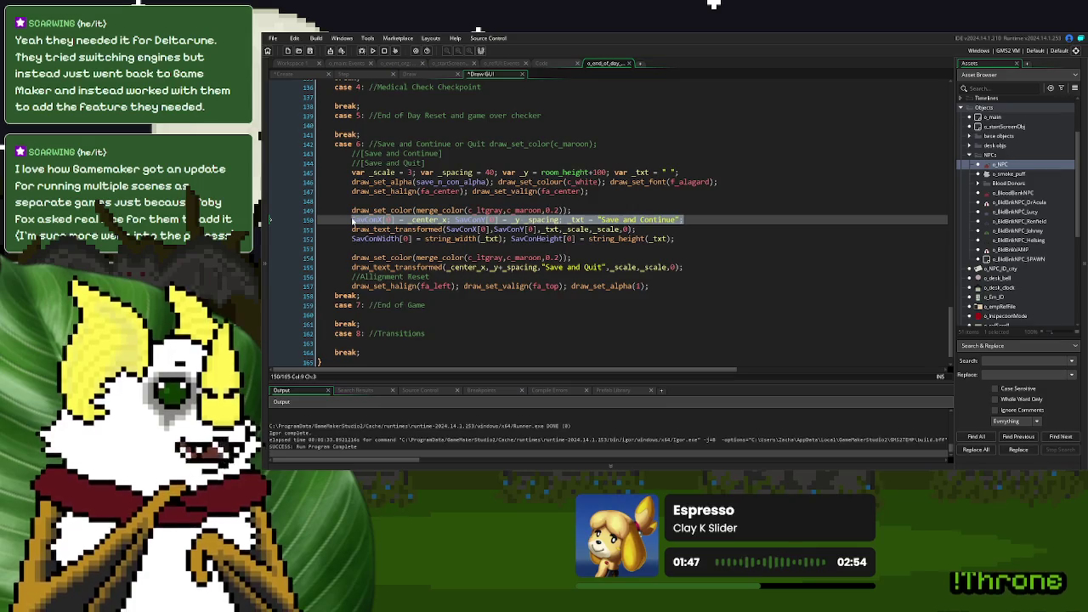
- Under the Save and Quit colour line, add SavConX[1], SavConY[1] and _txt = "Save and Quit"
left_click(593, 259)
key("Return")
key("ctrl+v")
left_click(518, 267)
left_click(523, 269)
double_click(654, 267)
type("Quit")
double_click(391, 267)
type("1")
double_click(491, 267)
type("1")
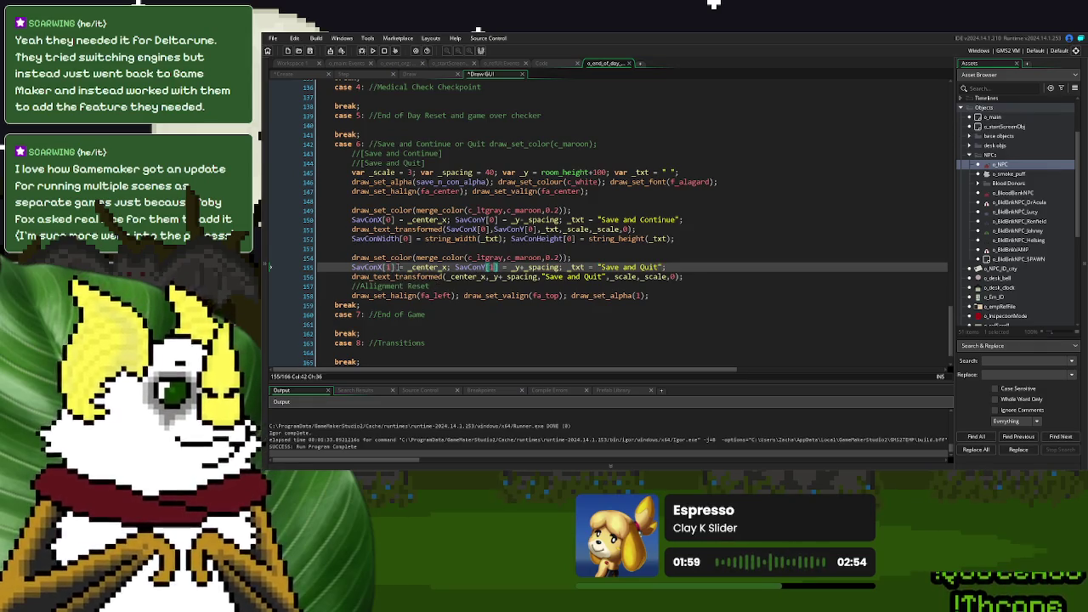
- Use SavConX[1], SavConY[1] and _txt in the Save and Quit draw_text_transformed call
left_click_drag(351, 267, 398, 266)
key("ctrl+c")
double_click(466, 276)
key("ctrl+v")
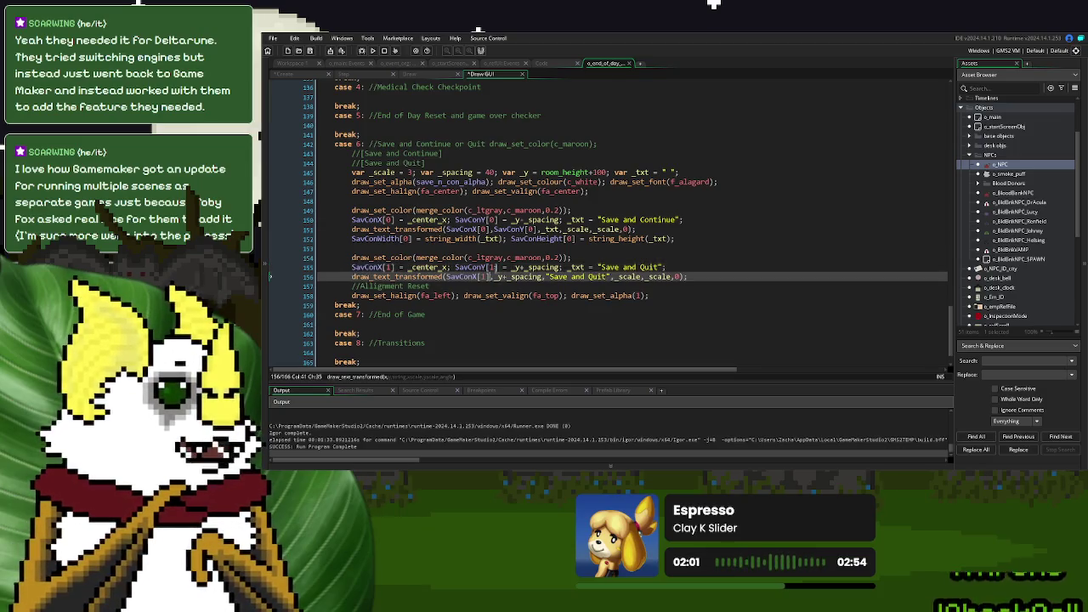
left_click_drag(498, 267, 455, 267)
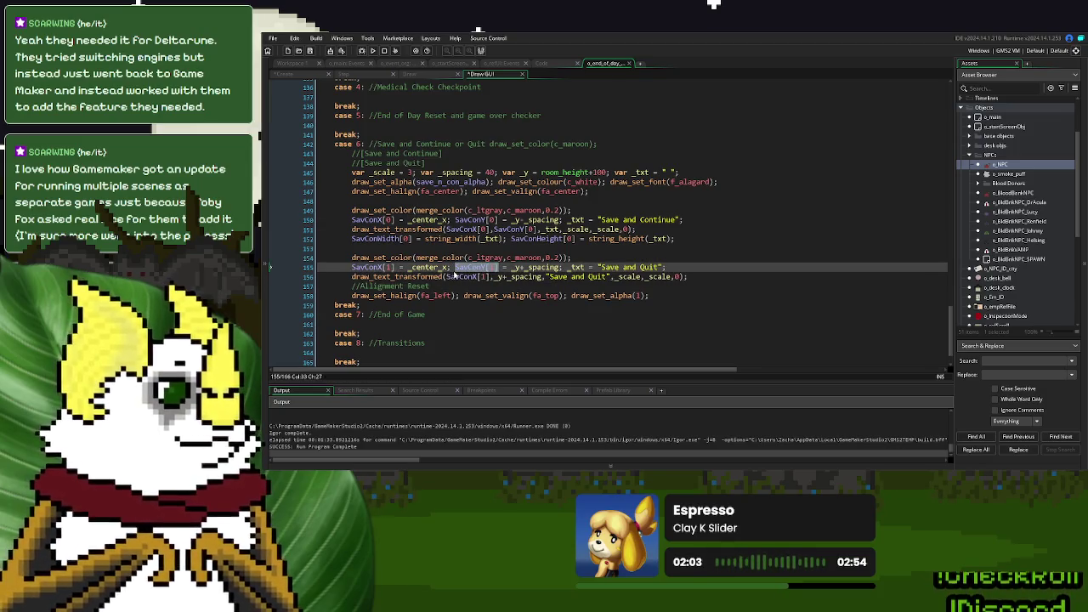
key("ctrl+c")
left_click_drag(542, 276, 496, 276)
key("ctrl+v")
left_click(574, 267)
double_click(575, 267)
left_click_drag(605, 276, 546, 277)
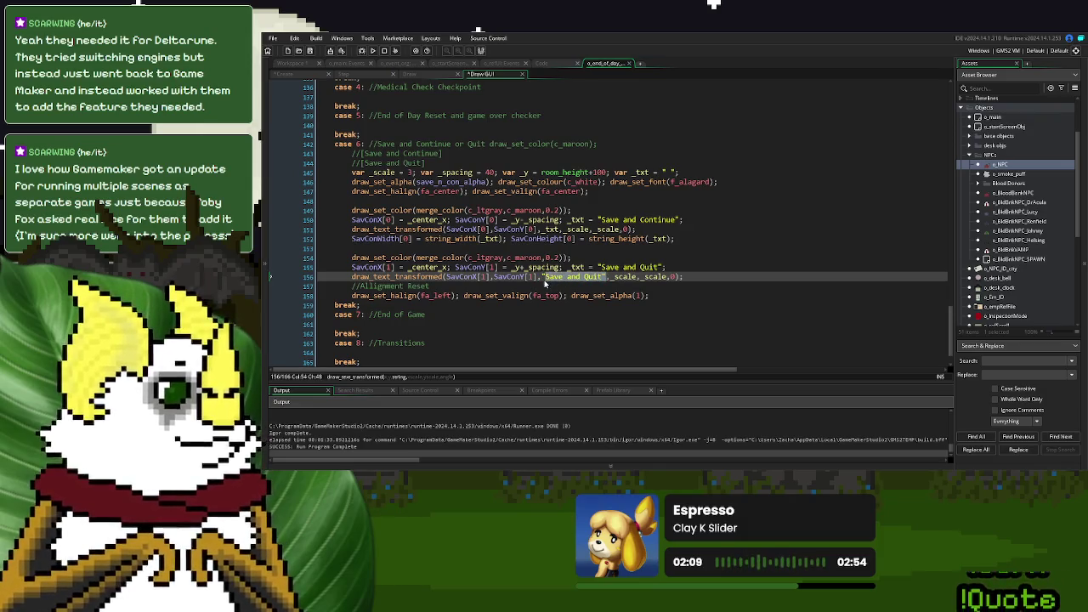
key("ctrl+v")
- Below the Save and Quit draw call, measure SavConWidth[1] and SavConHeight[1] from _txt
left_click(584, 248)
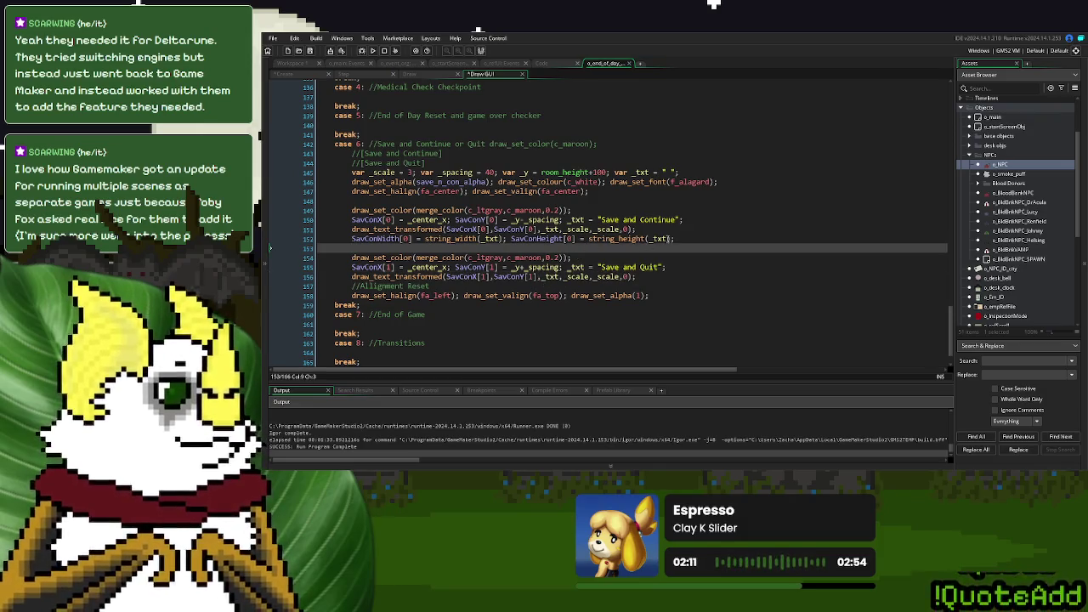
left_click(671, 239)
left_click(664, 270)
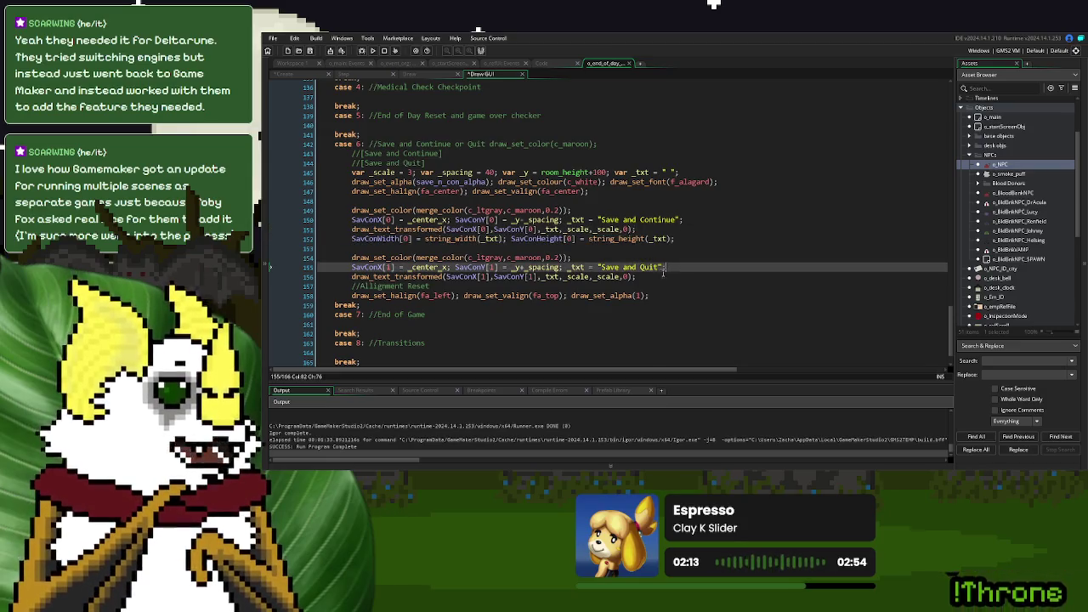
left_click(664, 276)
key("Return")
key("ctrl+v")
double_click(406, 285)
type("1")
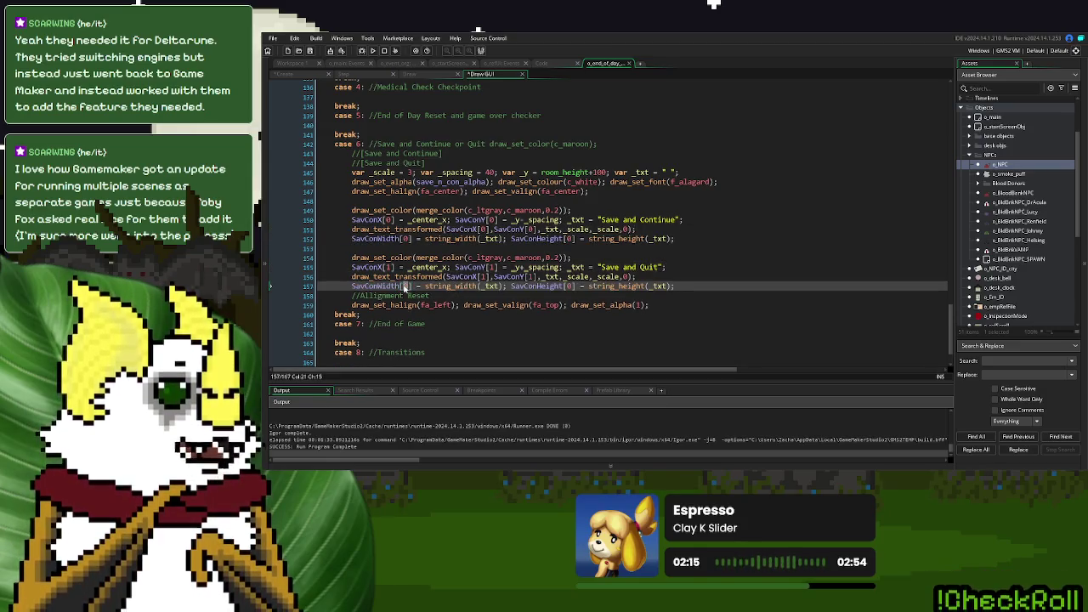
double_click(569, 286)
type("1")
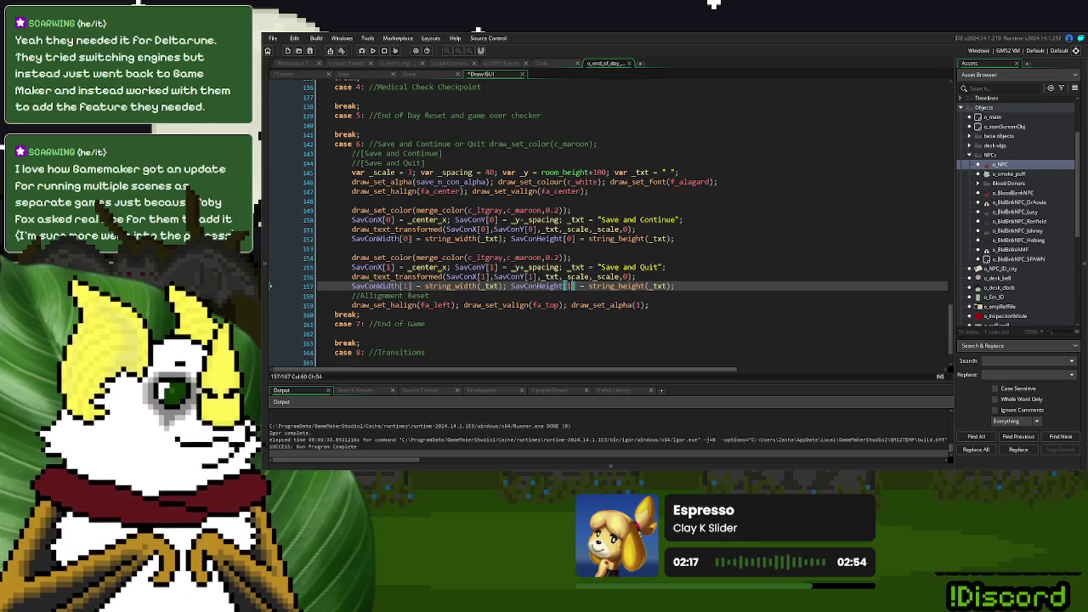
left_click(575, 258)
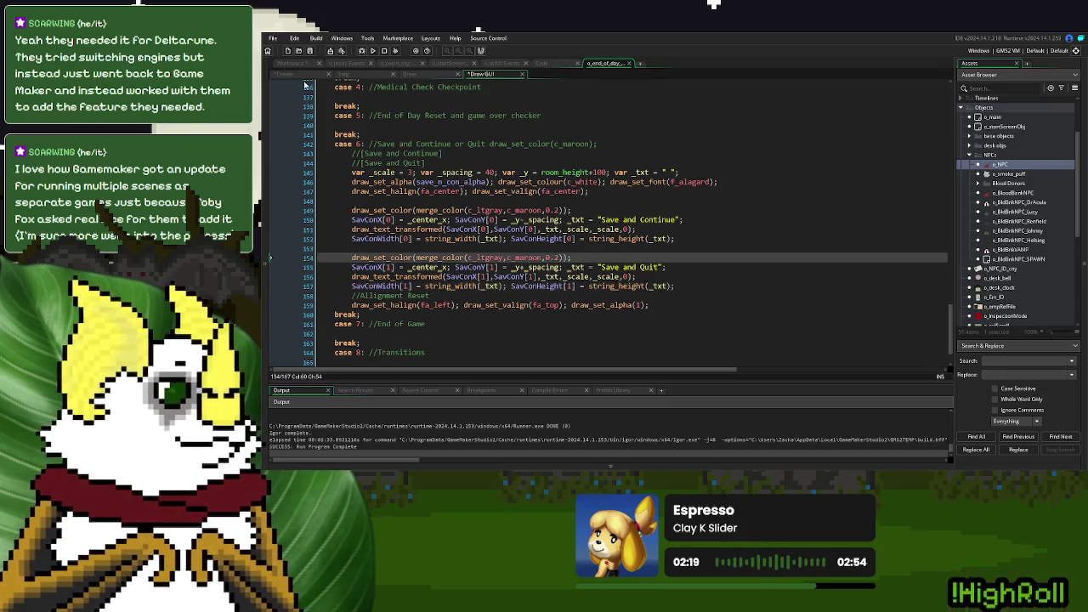
left_click(302, 76)
left_click(419, 317)
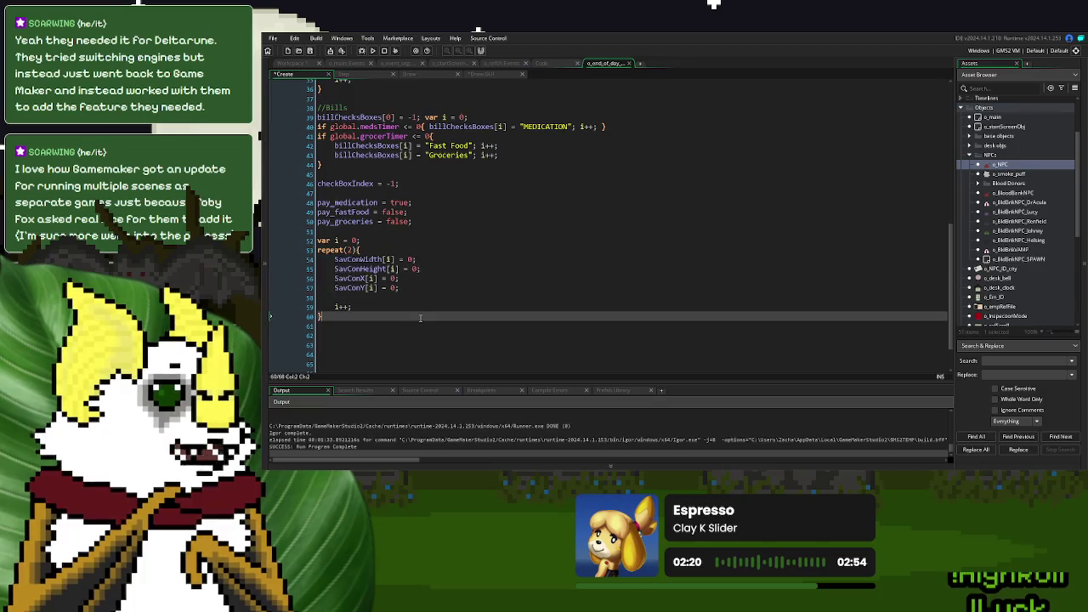
- Initialise SavCon_index = -1; after var i = 0 in the Create event, then view the Step event
left_click(383, 242)
type("SavC")
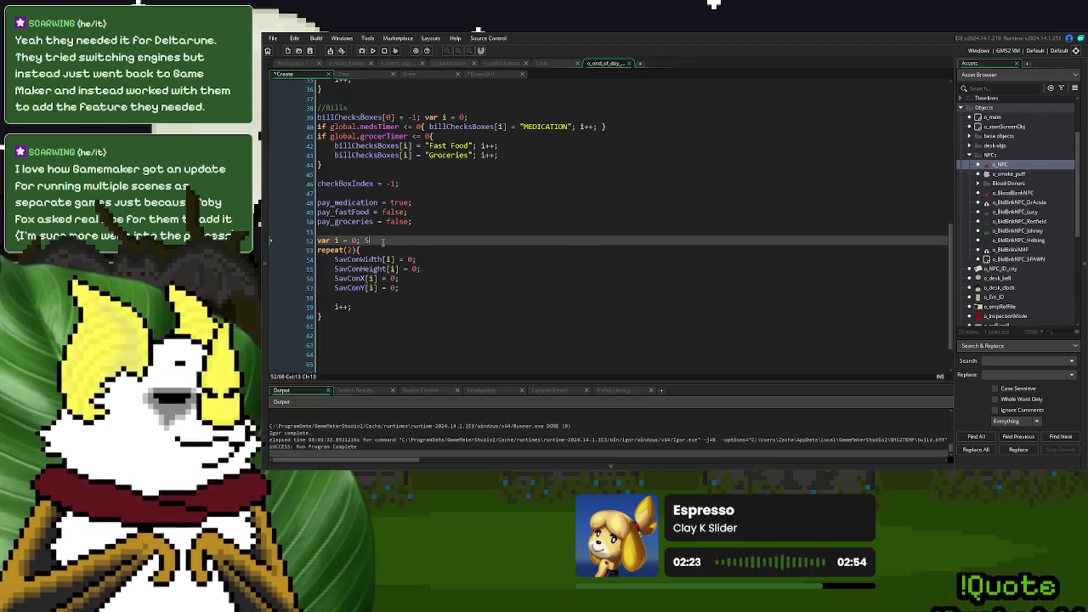
type("on_")
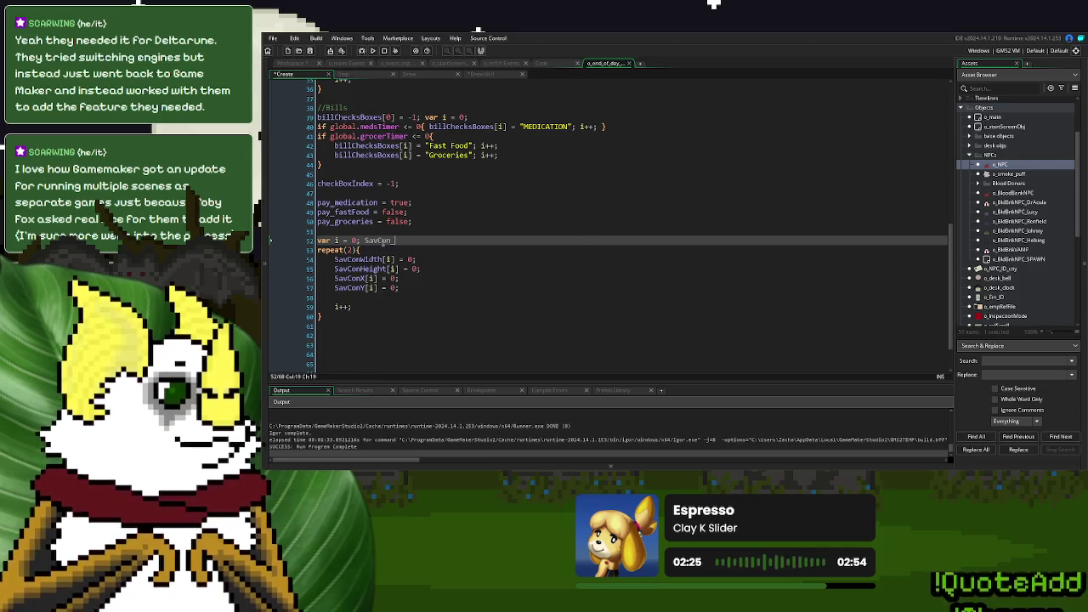
type("index = -1;")
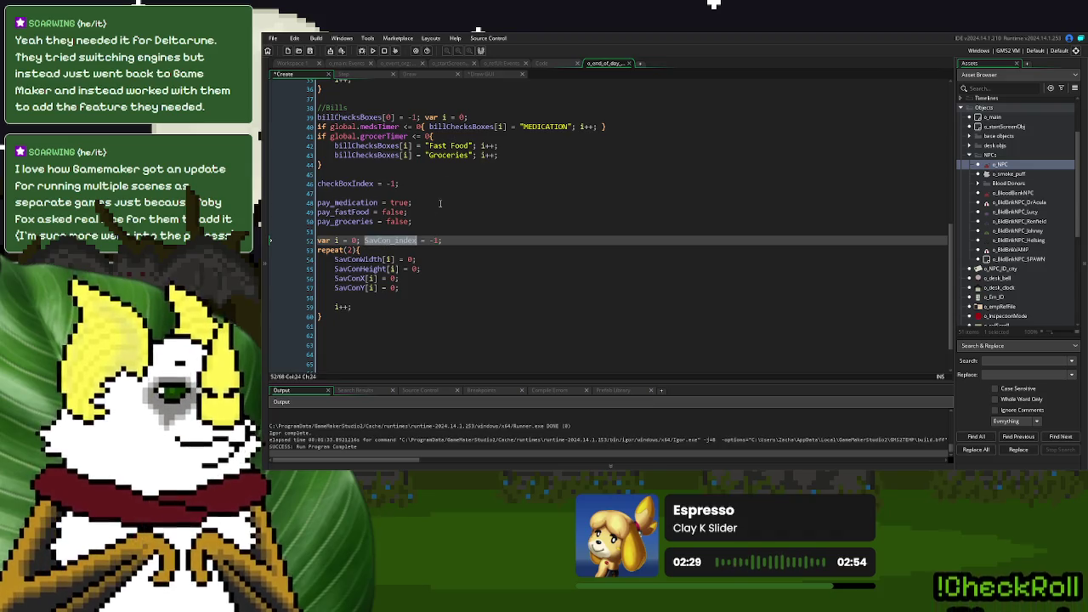
left_click(404, 75)
left_click(343, 74)
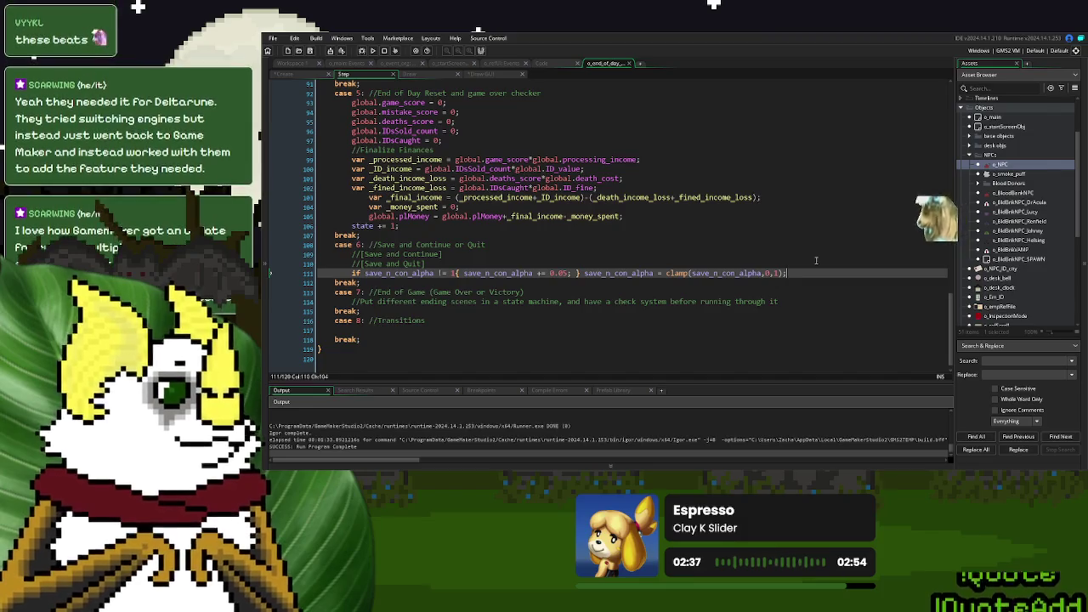
- Add SavCon_index = -1; above the fade-in check in Step case 6
key("Return")
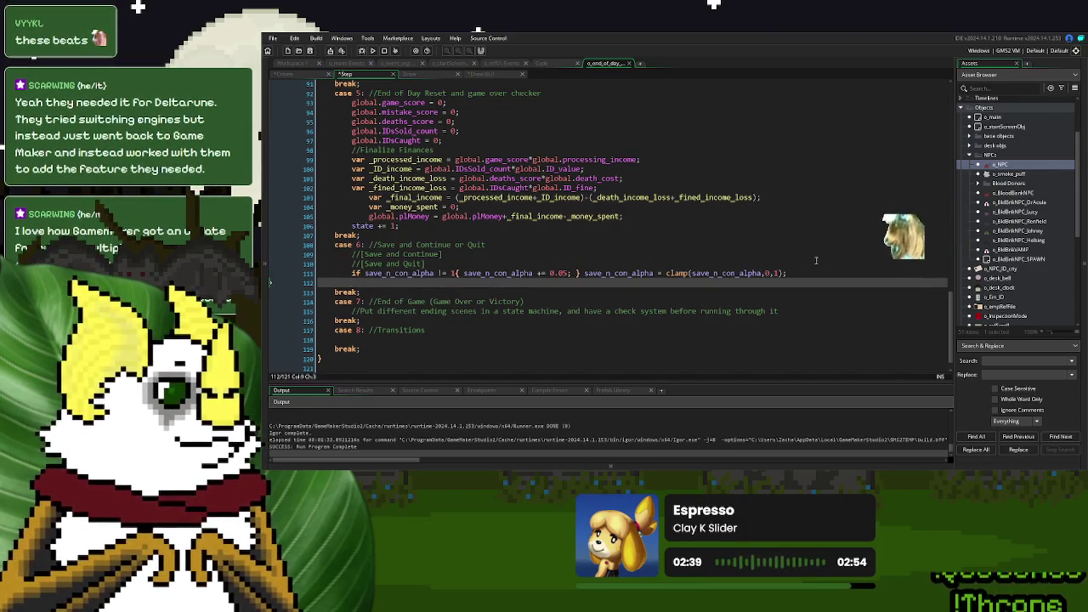
left_click(480, 263)
key("Return")
type("SavCon_index = -1;")
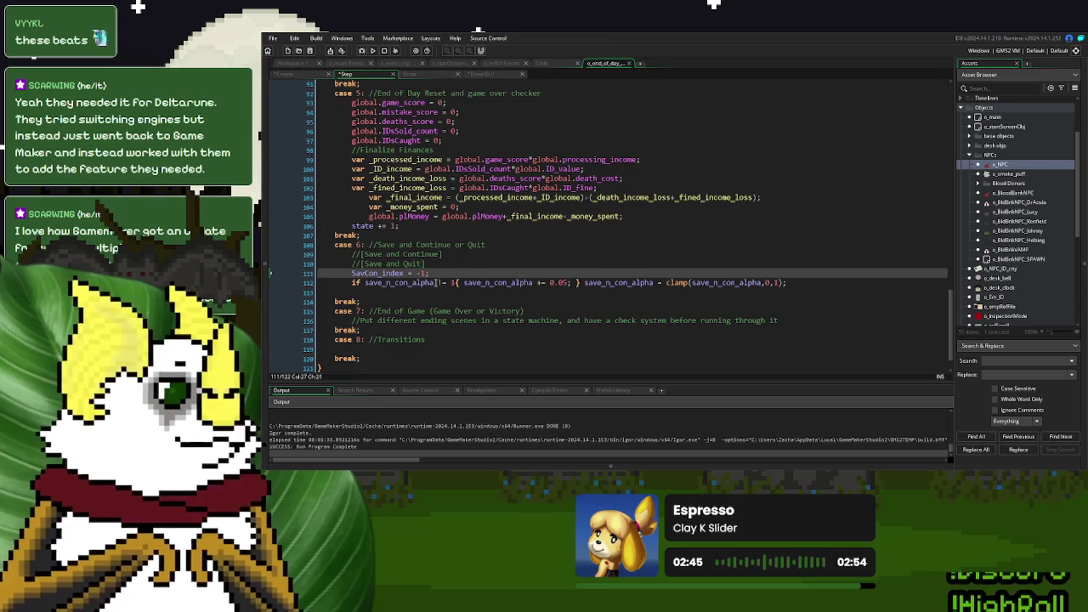
- Open an if save_n_con_alpha = 1{ block below the fade-in line
left_click(438, 282)
left_click(405, 294)
type("if save_n_con_alpha = 1{")
key("Return")
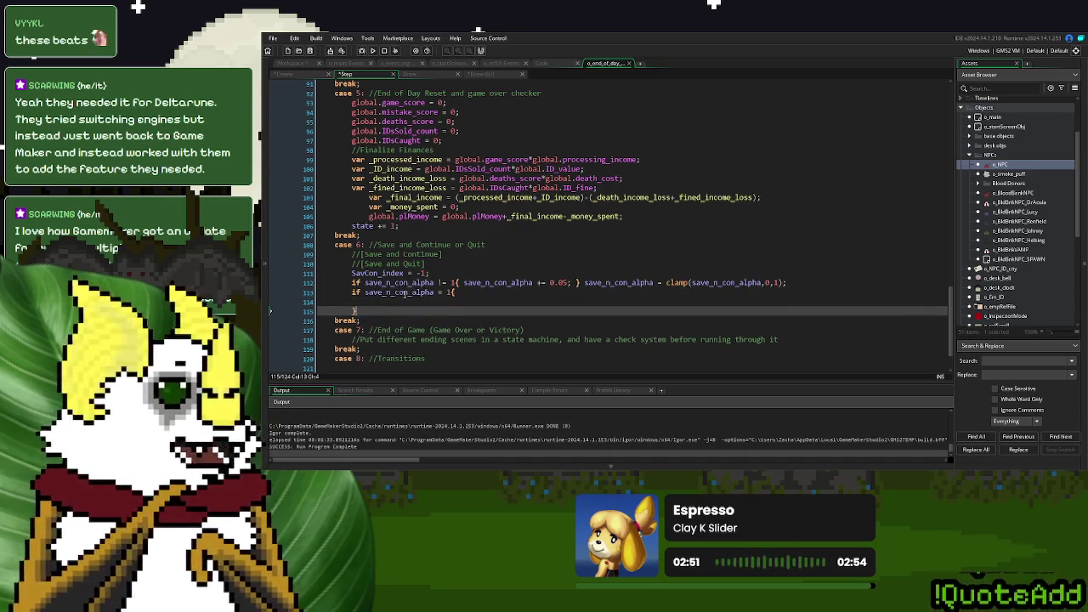
left_click(405, 301)
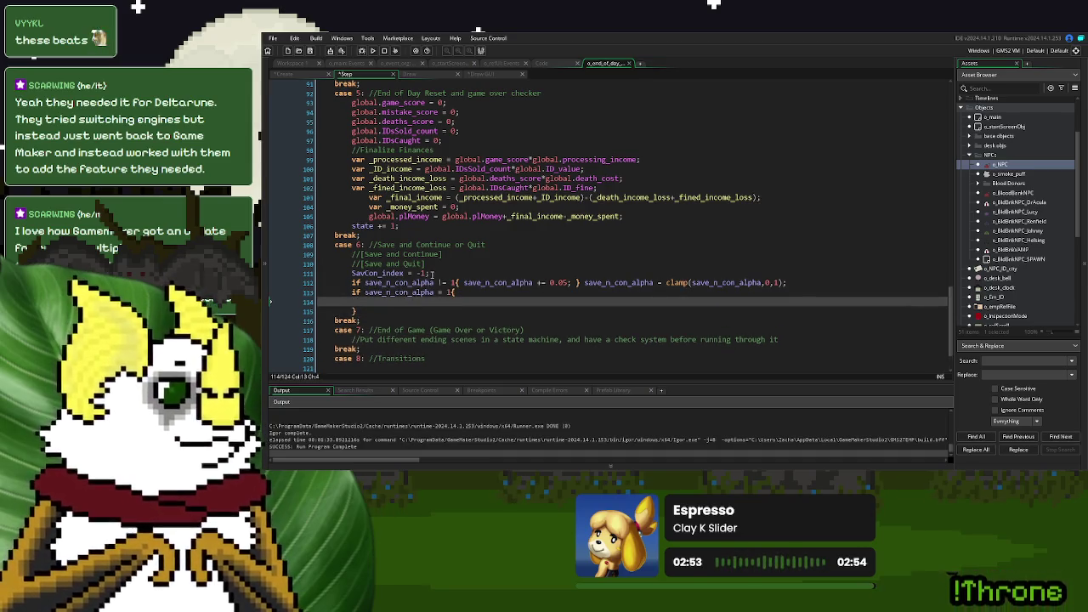
- Inside the block, declare var i = 0; and add a repeat(2) loop with i++
type("s")
key("BackSpace")
type("s")
key("BackSpace")
type("re")
key("BackSpace")
type("var i = 0;")
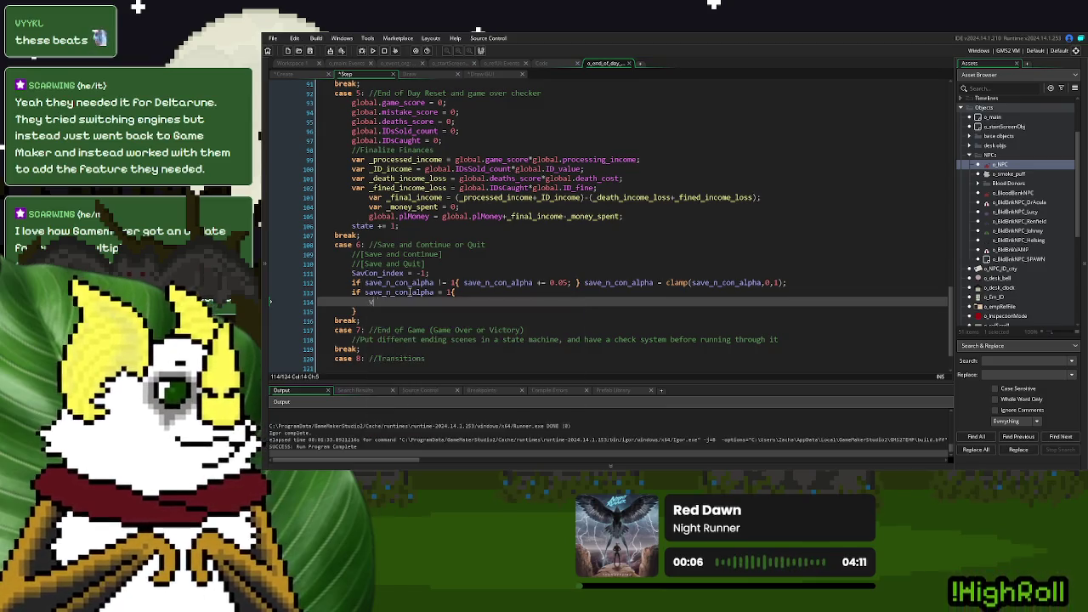
key("Return")
type("repeat(")
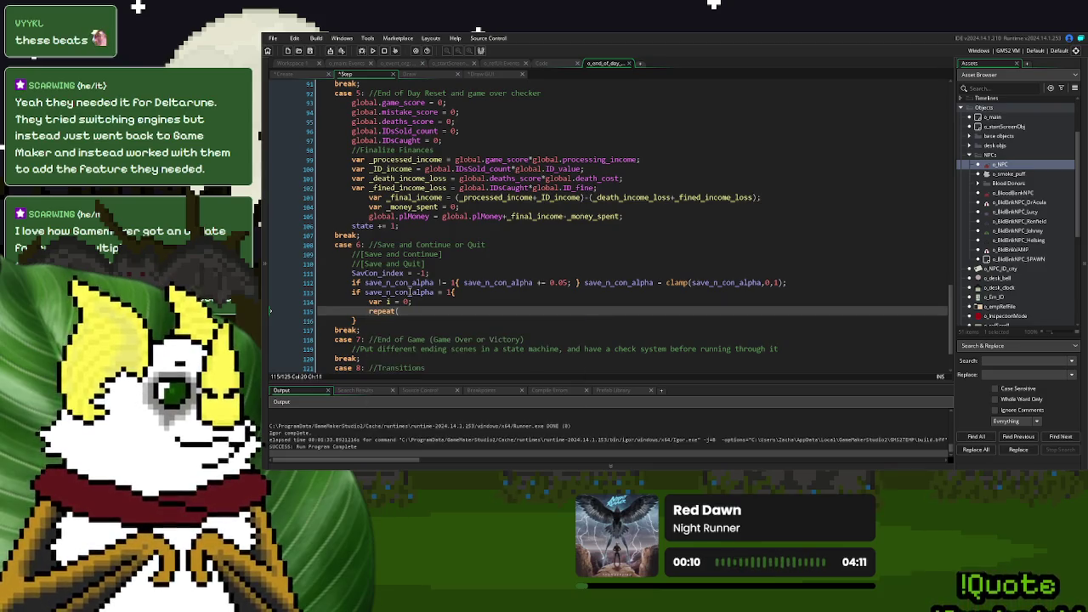
type("2){")
key("Return")
key("Return")
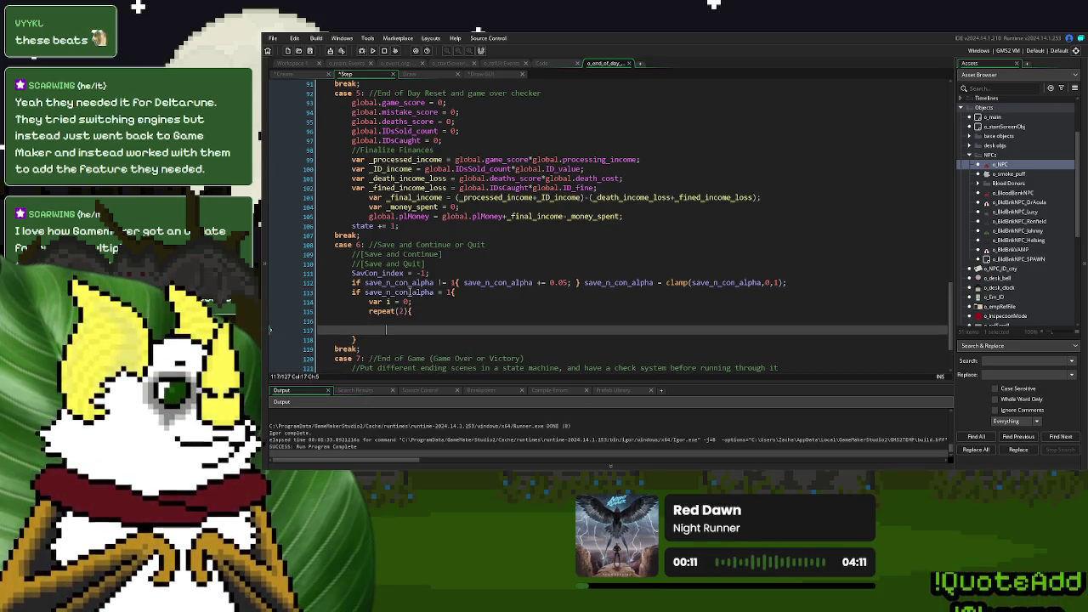
key("Return")
type("i++;")
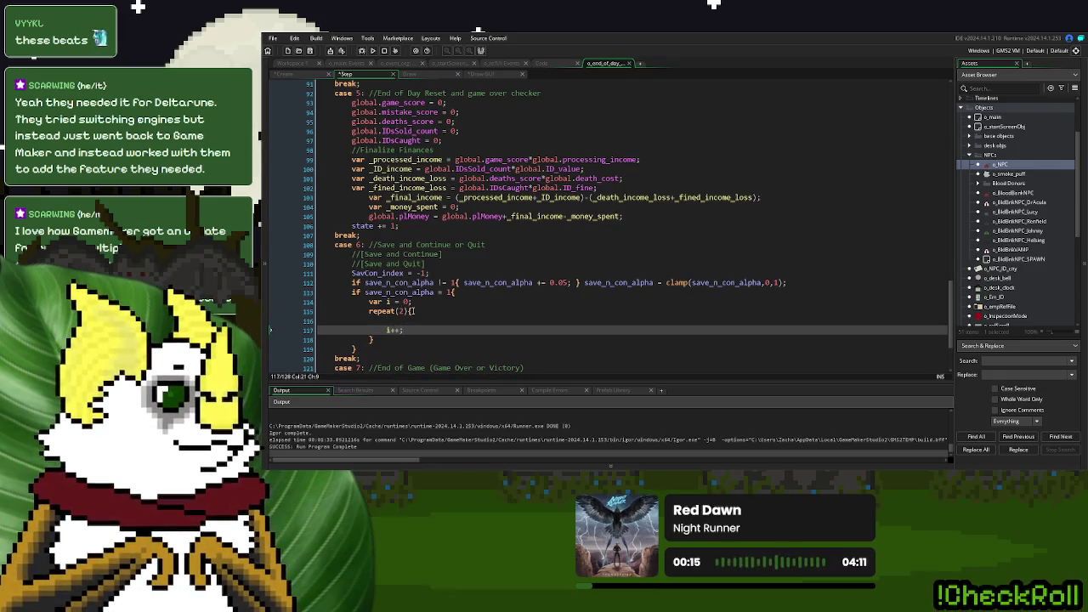
left_click(431, 302)
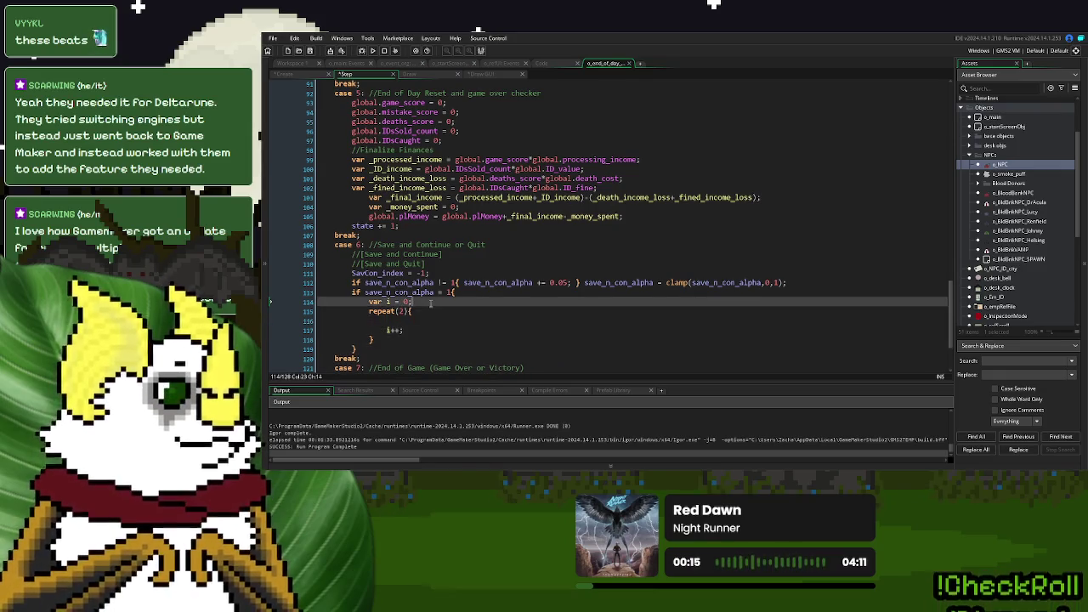
- Declare a click-box variable using collision_rectangle(0,0,0,0,o_mouse,false,true)
type(" var c")
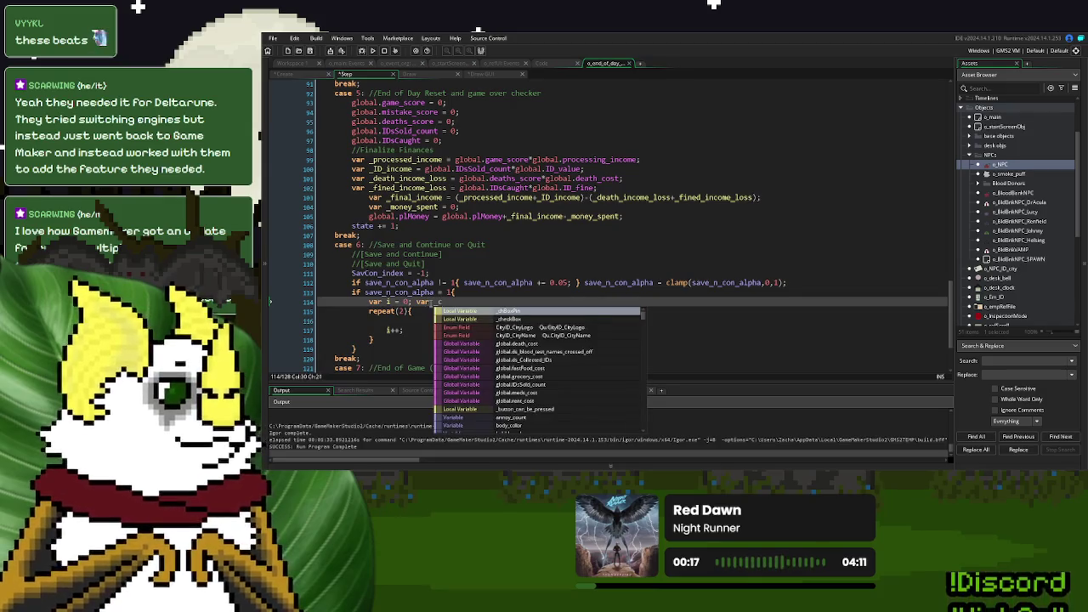
type("ollision")
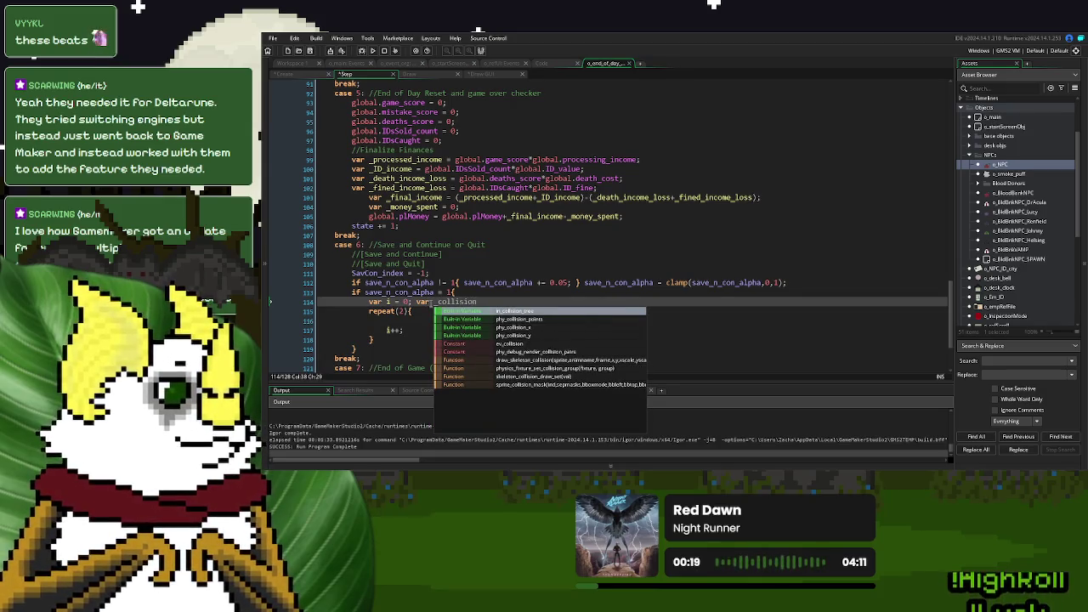
key("BackSpace")
key("BackSpace")
key("BackSpace")
type("avCon_c")
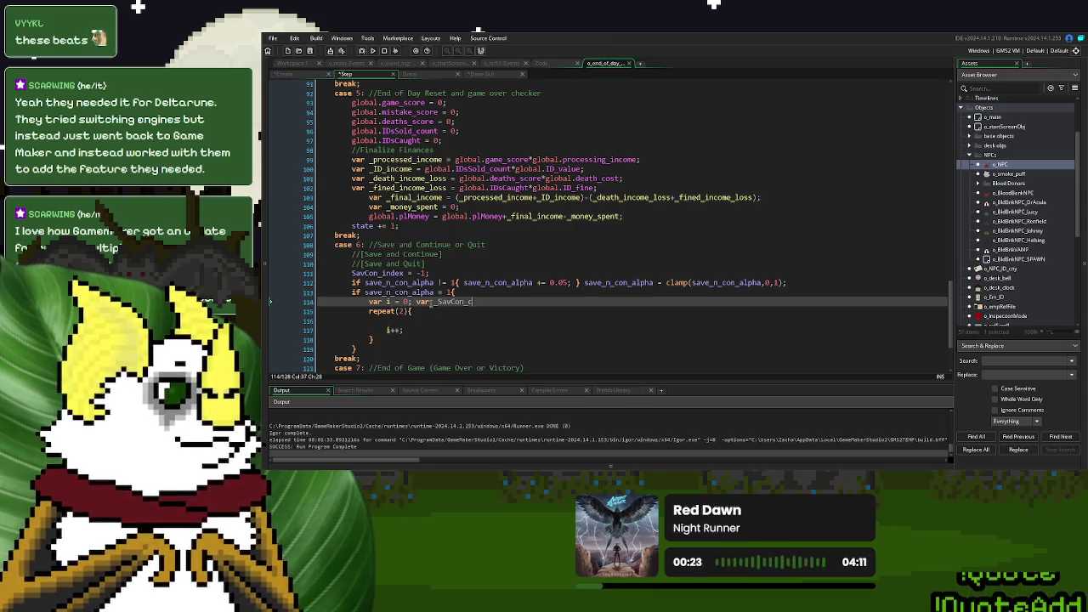
type("ldckB")
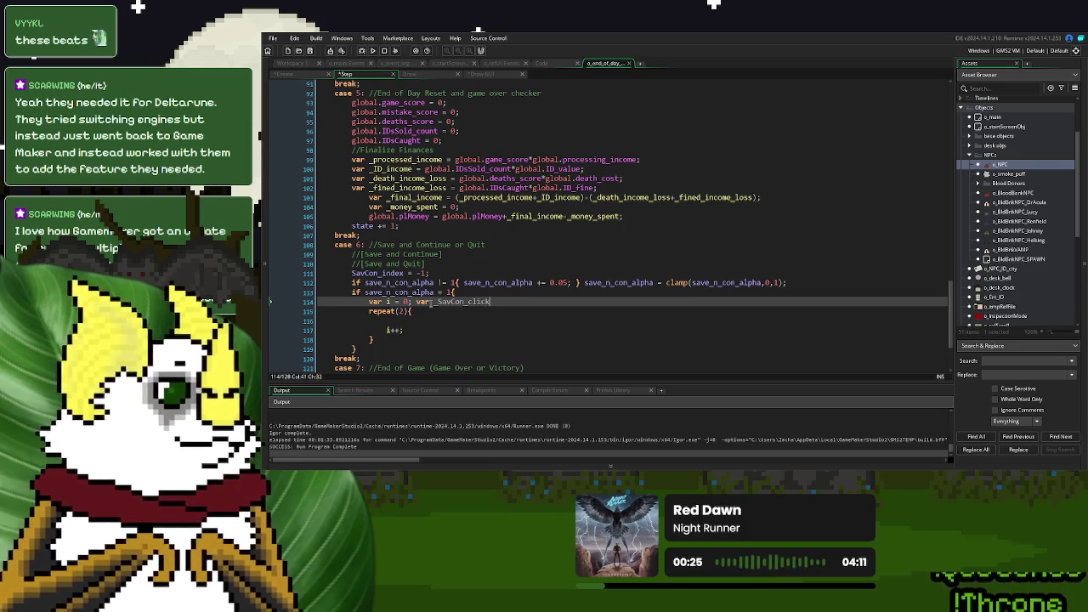
type("Box =")
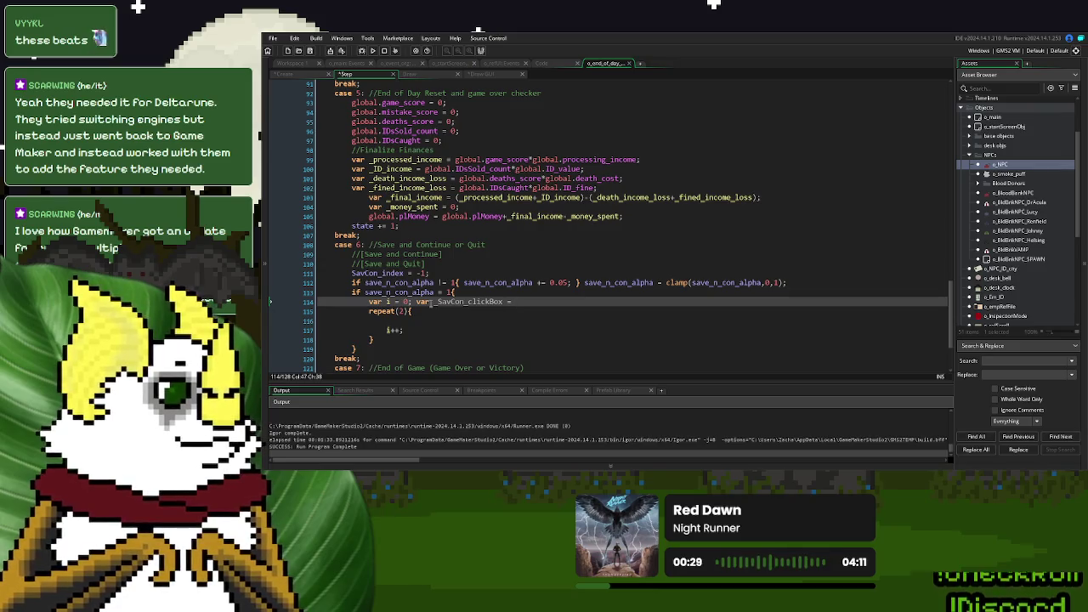
type(" co")
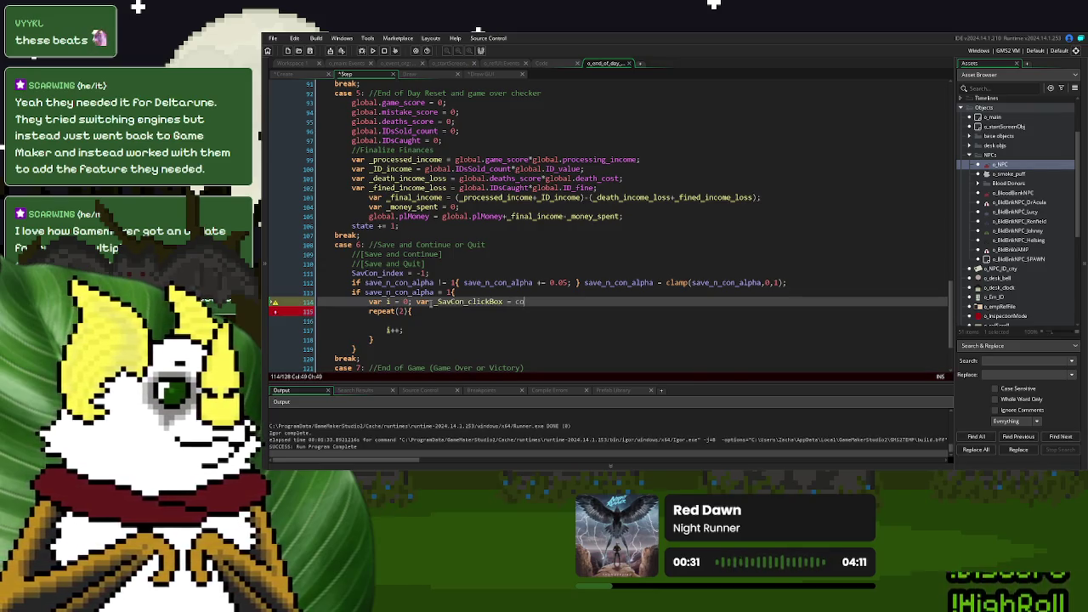
type("llison_re")
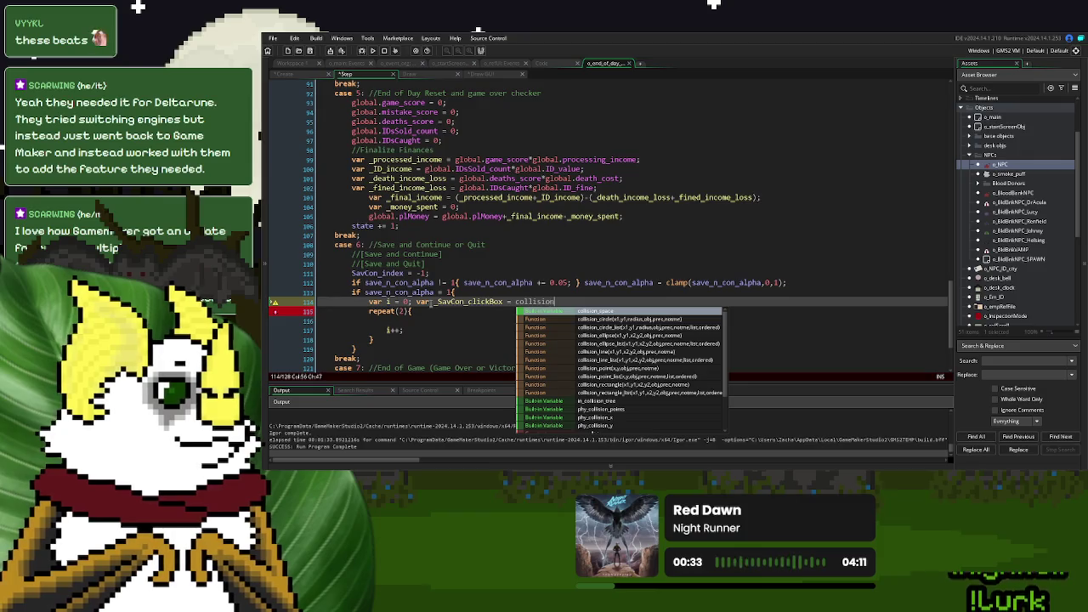
key("Return")
type("0,0,0,0")
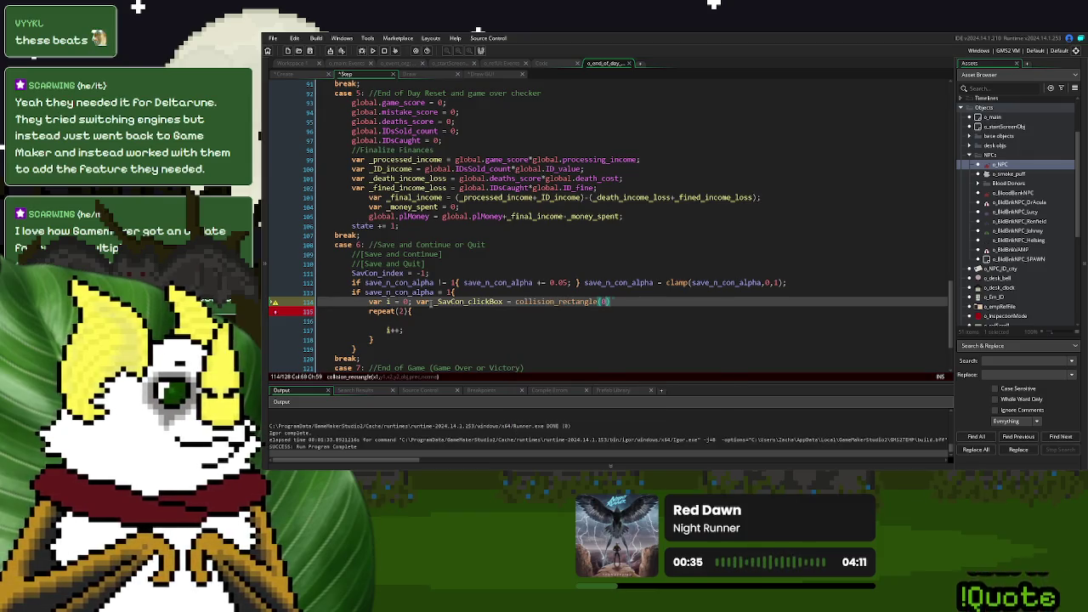
type(",o_mouse,")
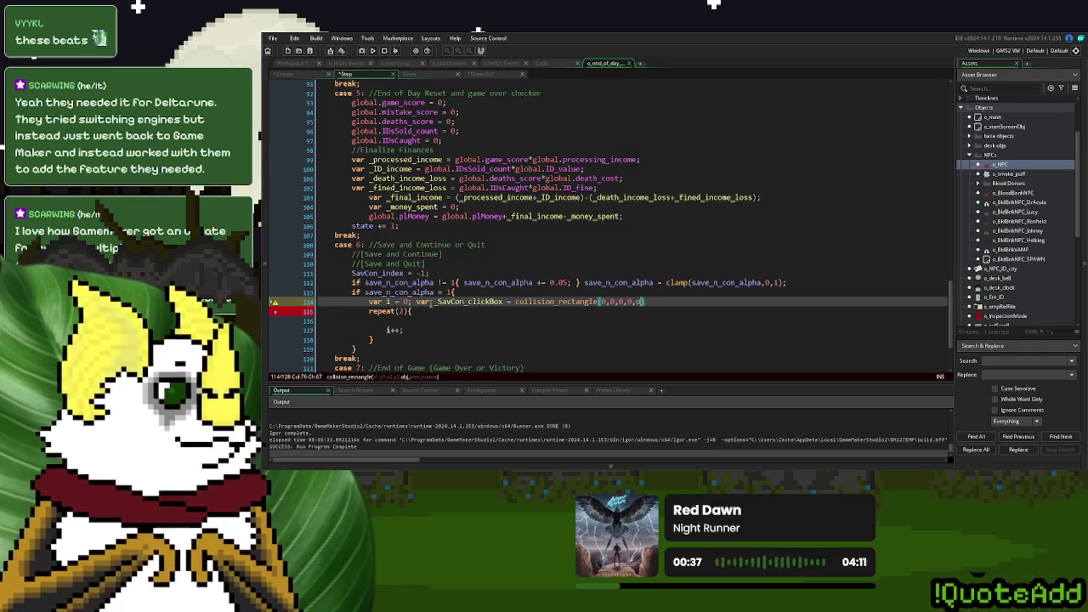
type("false,true)")
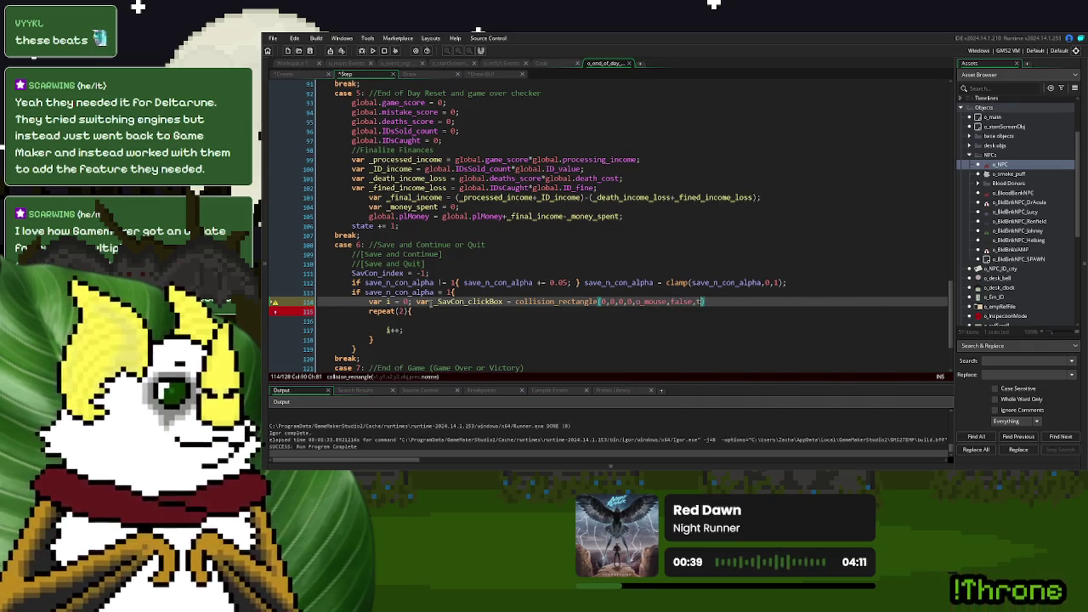
type(";")
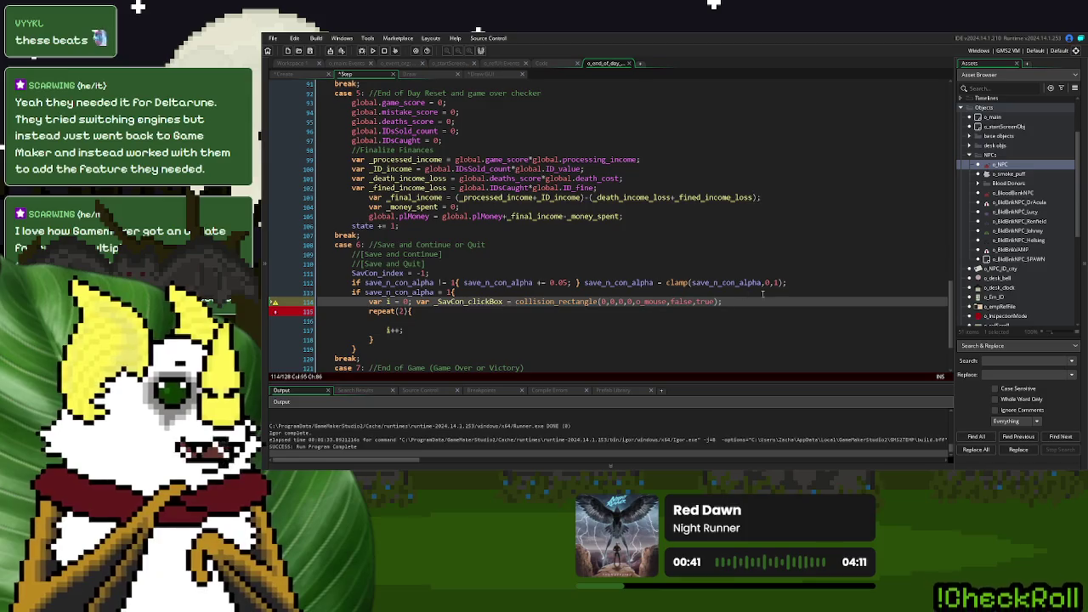
- Copy the click-box assignment into the repeat(2) loop
left_click_drag(545, 302, 437, 302)
key("ctrl+c")
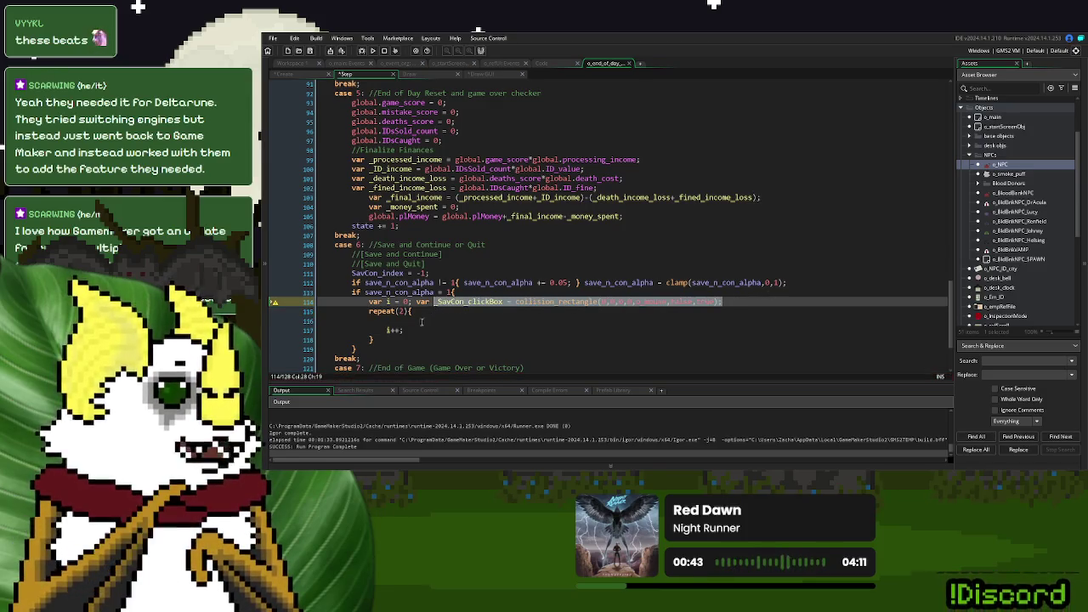
left_click(420, 321)
key("ctrl+v")
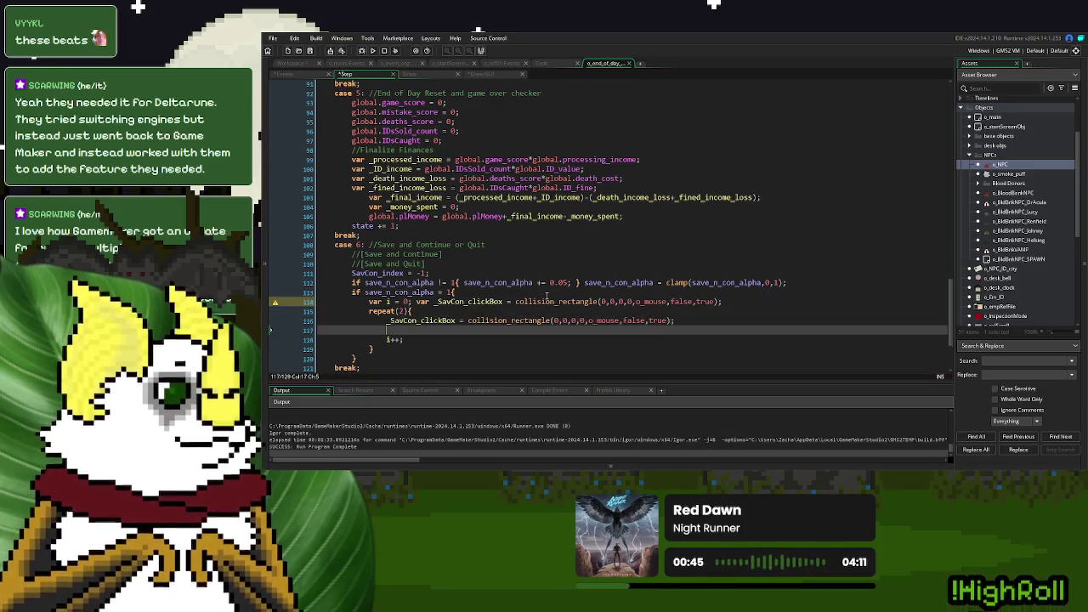
- Paste the four button corner calculations (_x1, _y1, _x2, _y2) into the loop and align them
scroll(548, 289, "up", 10)
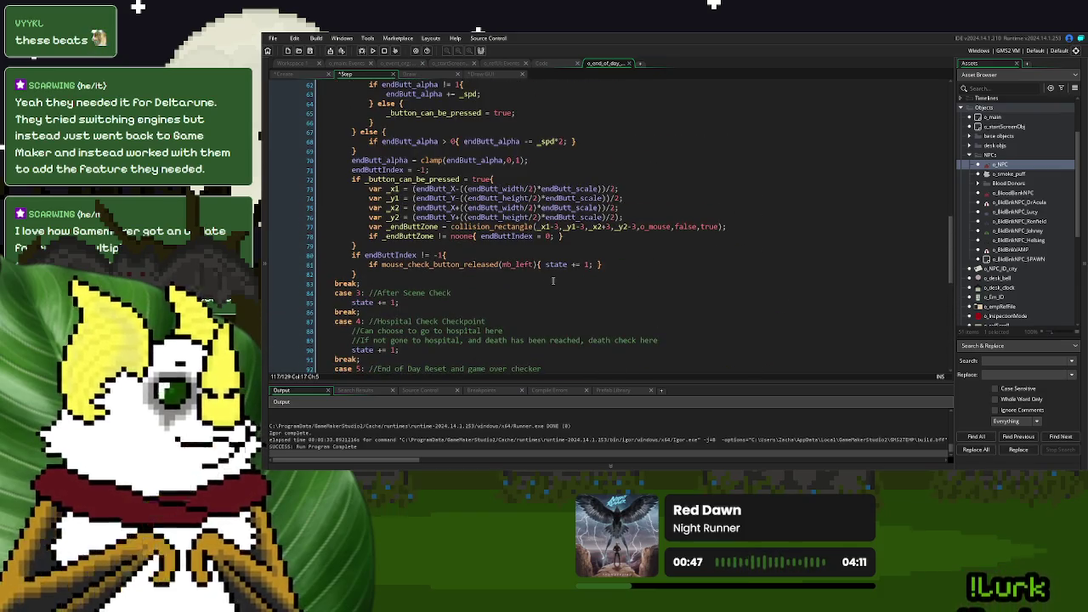
left_click_drag(625, 218, 364, 187)
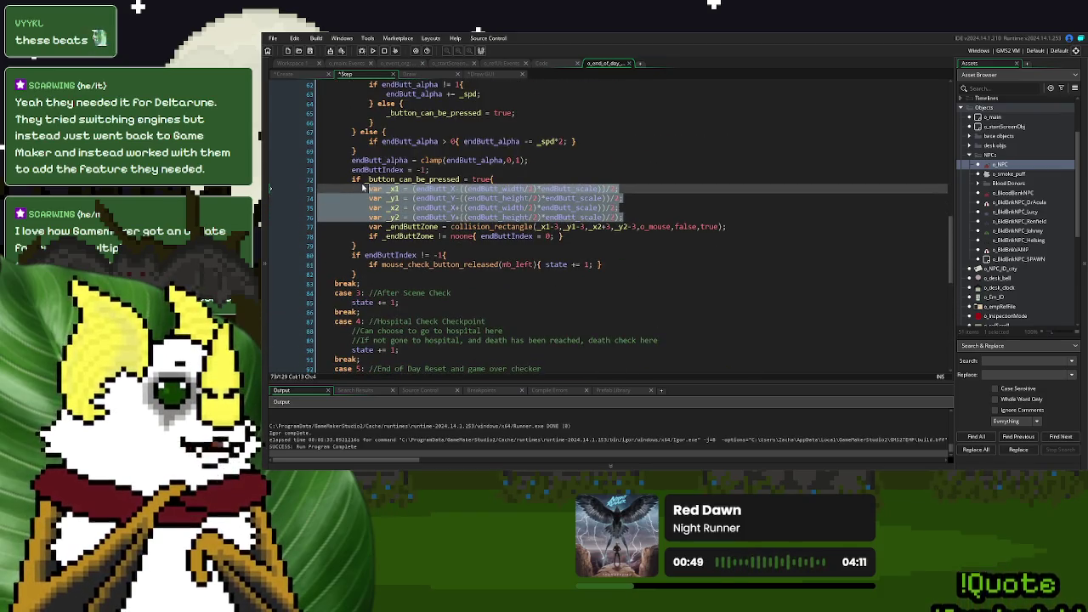
scroll(378, 213, "down", 12)
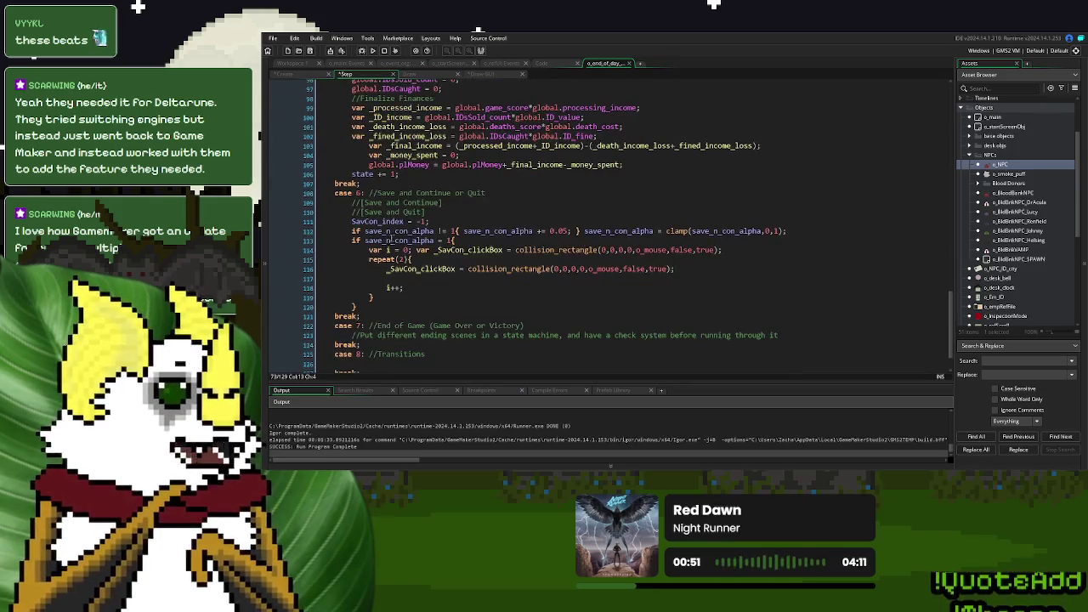
left_click(387, 269)
key("Return")
key("Up")
key("ctrl+v")
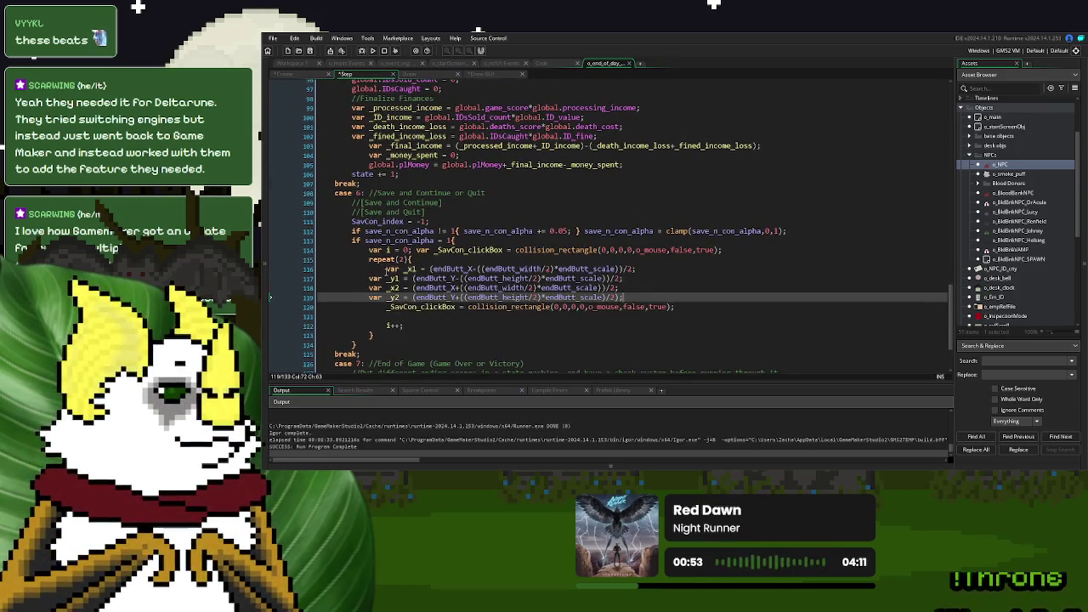
left_click(355, 278)
key("Tab")
left_click(357, 287)
key("Tab")
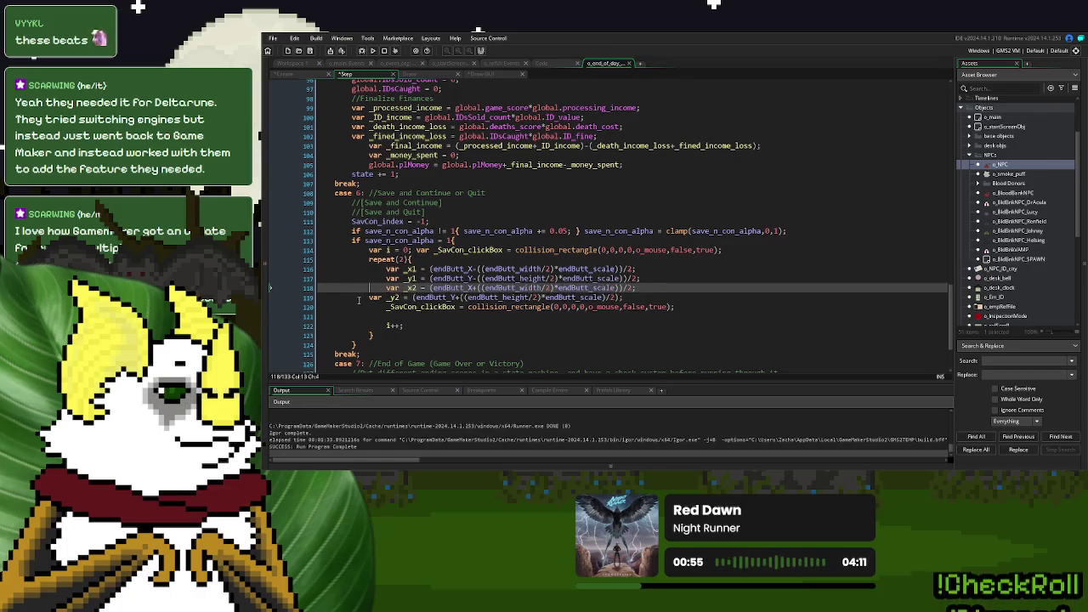
left_click(367, 297)
key("Tab")
- On line 115, start declaring var _x1 and _y1 set to 0
left_click(419, 268)
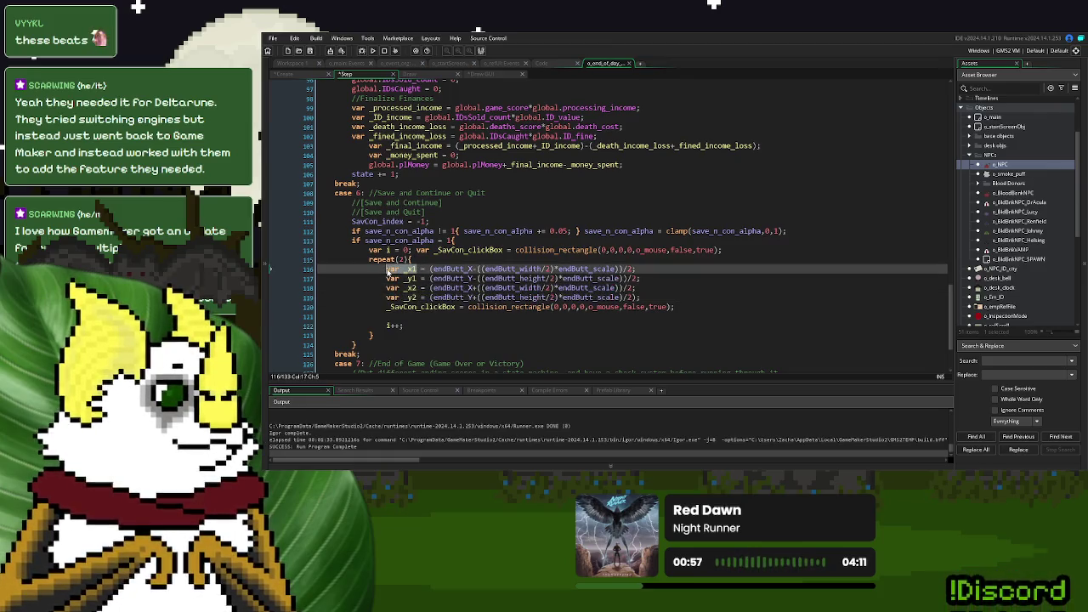
left_click(724, 250)
key("Return")
type("var _x1")
type(" = (")
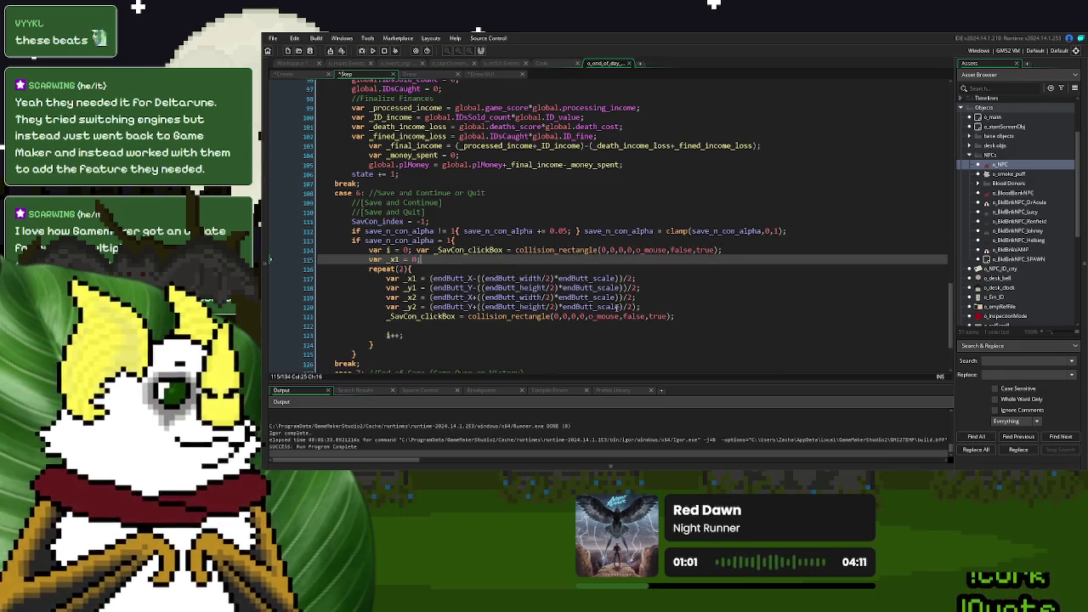
left_click_drag(643, 289, 386, 287)
key("ctrl+c")
left_click(595, 260)
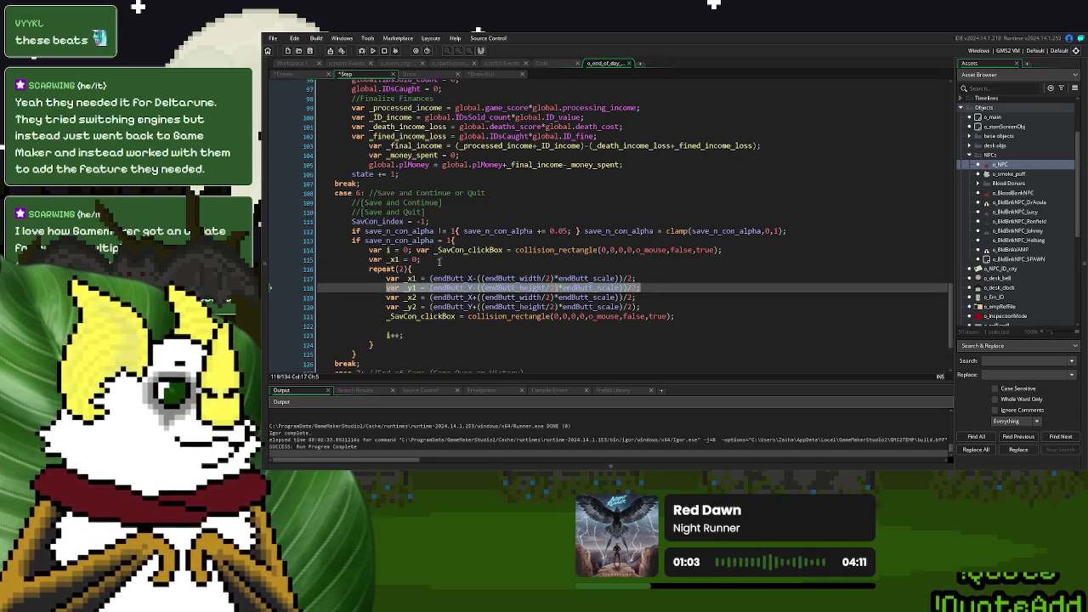
key("ctrl+v")
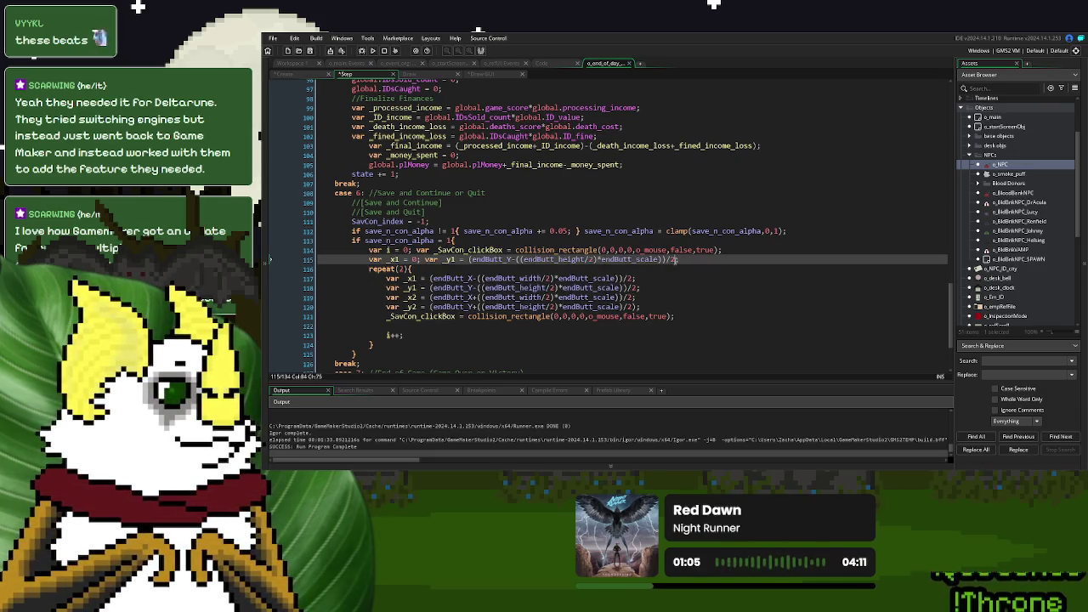
key("ctrl+shift+Left")
key("ctrl+shift+Left")
key("ctrl+shift+Left")
type("0; var _y1 = 0;")
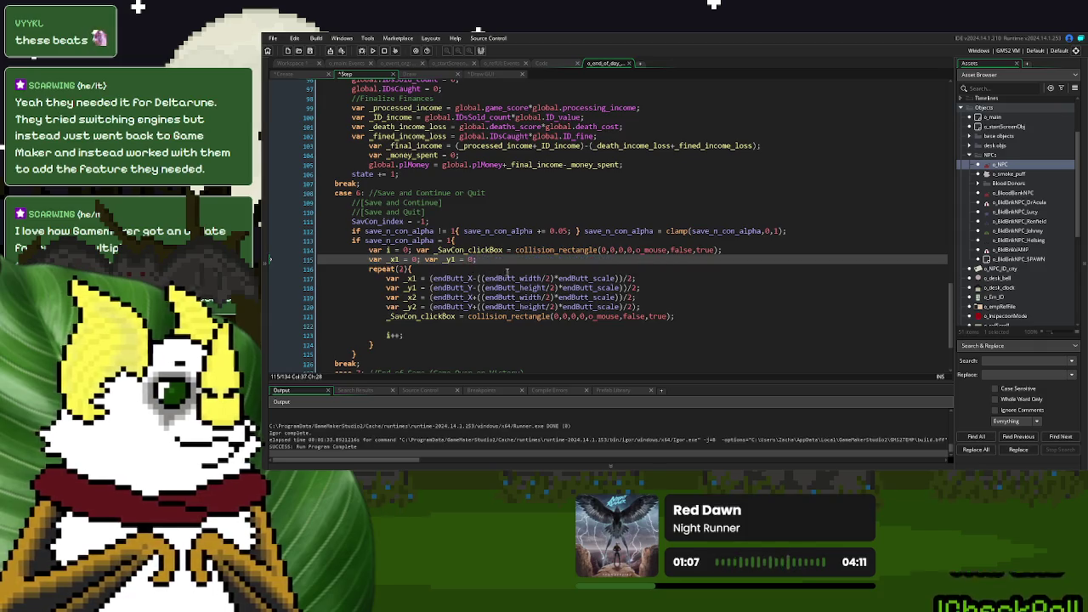
- Append _x2 and _y2 set to 0 to the line 115 declaration
mouse_move(644, 297)
left_mouse_down()
mouse_move(369, 297)
mouse_move(685, 300)
left_mouse_up()
left_click(387, 297)
key("ctrl+c")
left_click(500, 259)
key("ctrl+v")
key("ctrl+shift+Left")
key("ctrl+shift+Left")
key("ctrl+shift+Left")
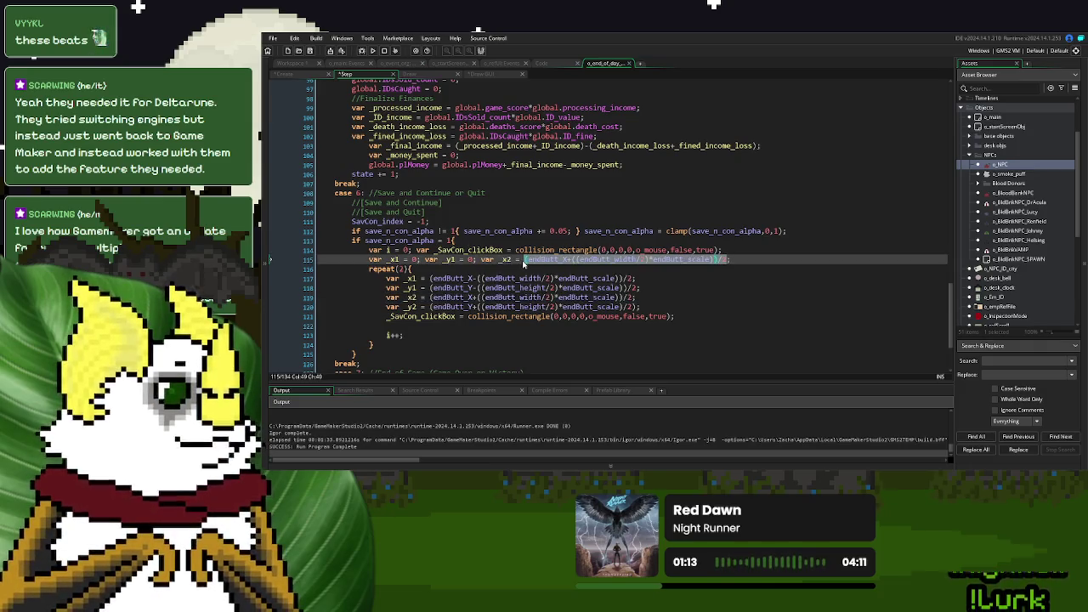
type("0; var _y1 = 0; var _x2 = 0;")
left_click_drag(646, 302, 386, 305)
left_click(604, 256)
key("ctrl+v")
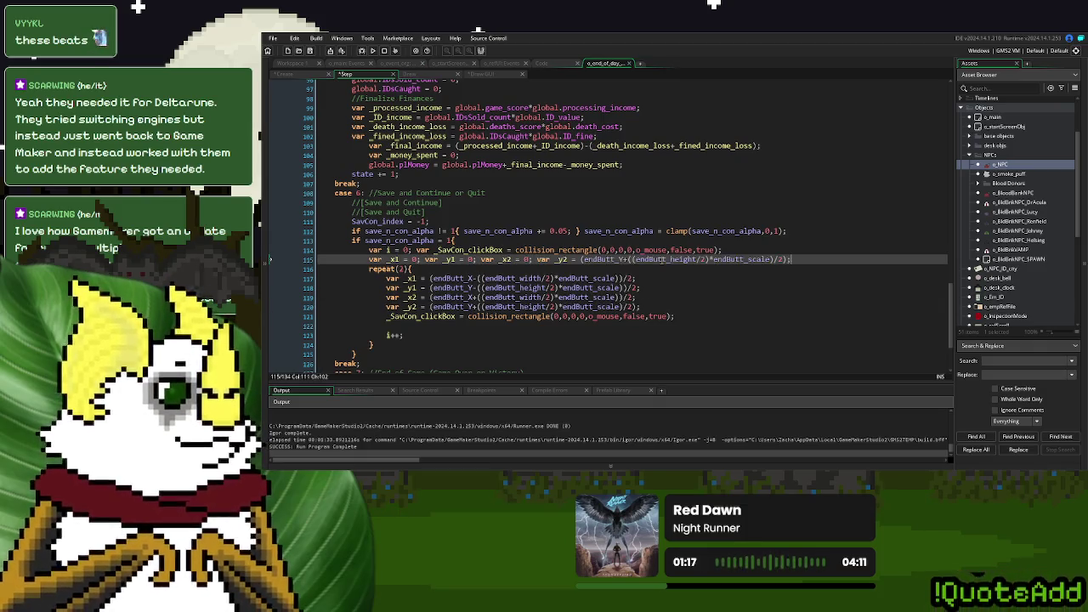
left_click_drag(789, 259, 580, 260)
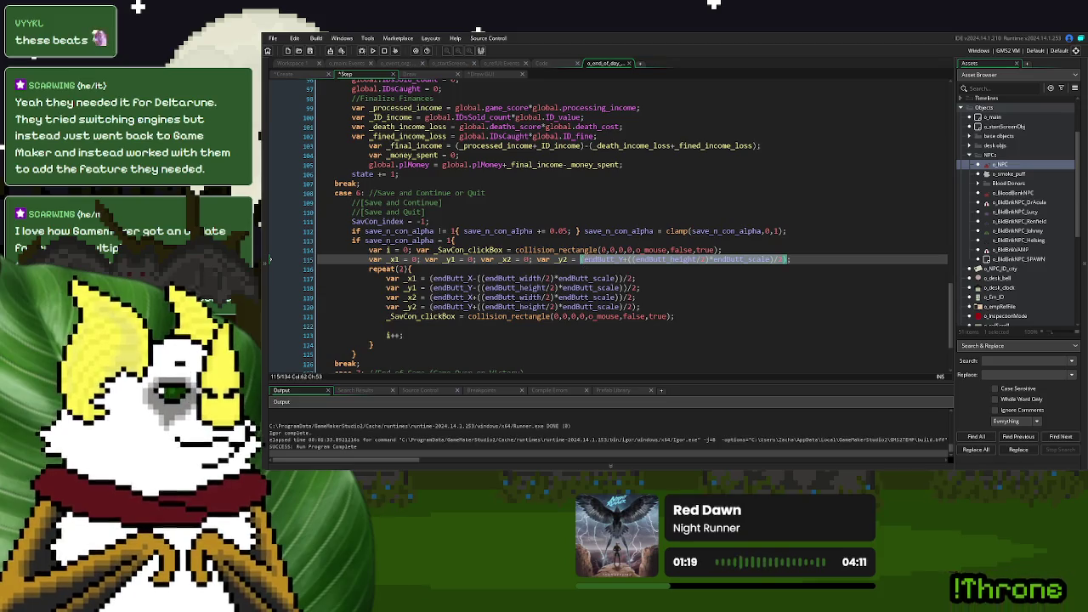
type("0")
- Remove 'var' from the _x1, _y1, _x2 and _y2 lines inside the loop
double_click(393, 277)
key("Delete")
key("Delete")
double_click(394, 287)
key("Delete")
key("Delete")
double_click(394, 297)
key("Delete")
key("Delete")
double_click(393, 307)
key("Delete")
key("Delete")
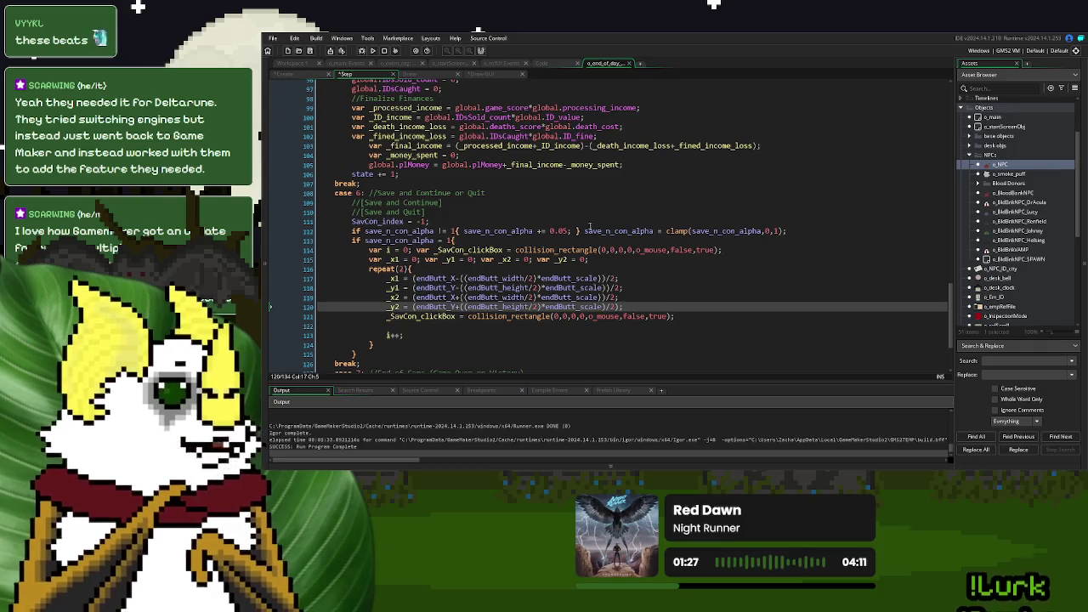
- Replace endButt_X with SavConX[i] on loop lines 117 and 119
left_click(490, 76)
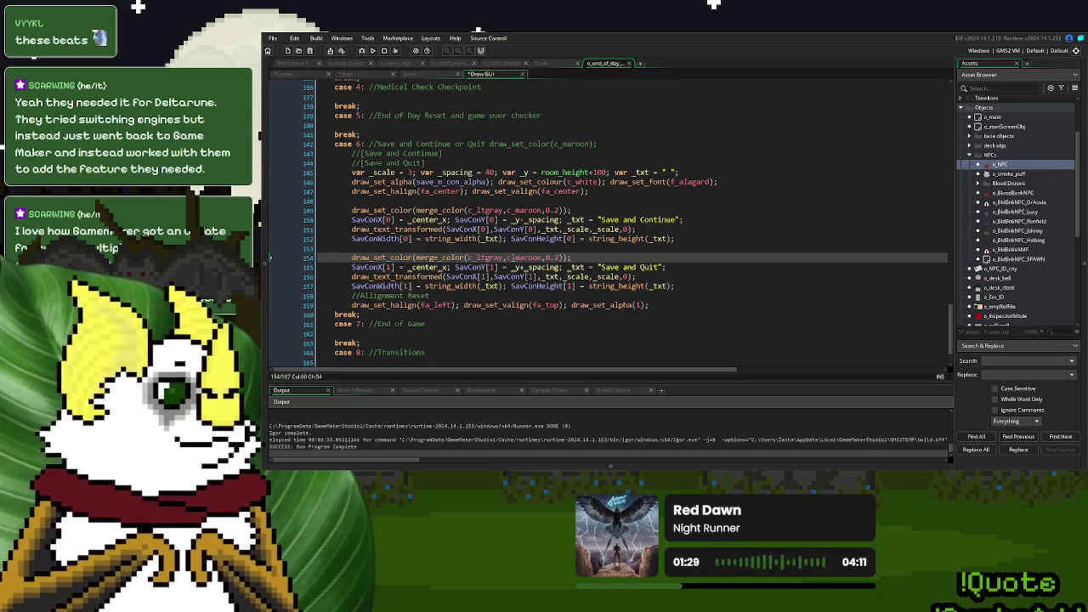
double_click(368, 219)
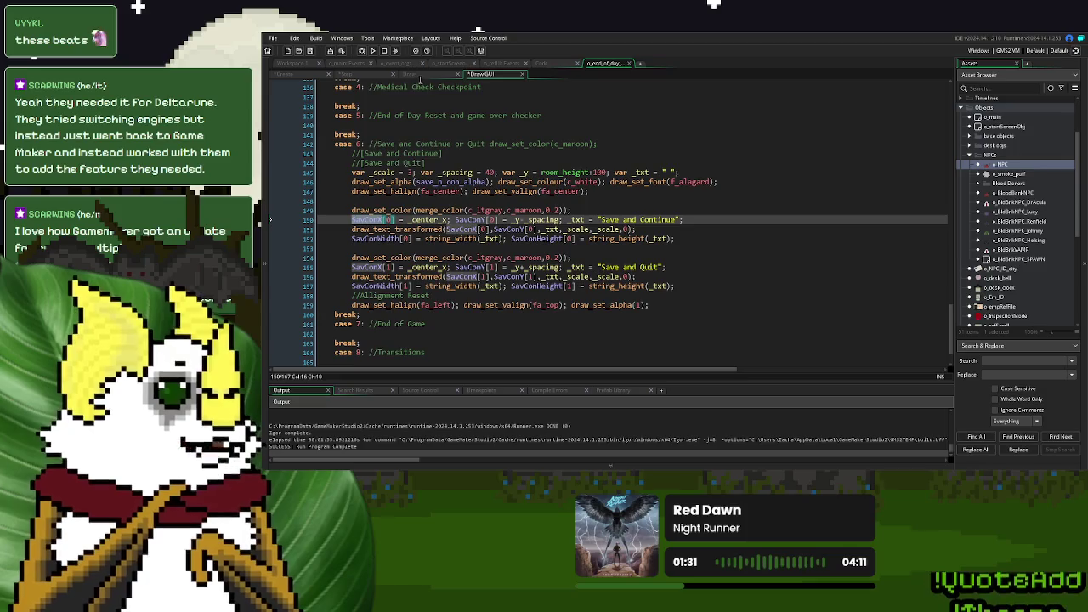
left_click_drag(395, 220, 351, 222)
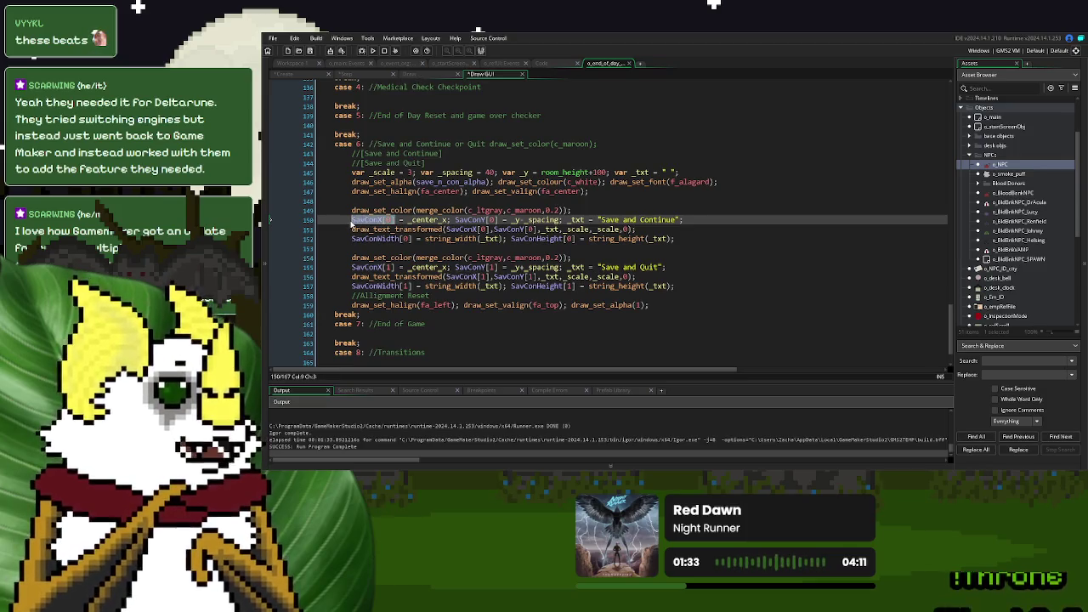
left_click(361, 72)
double_click(435, 278)
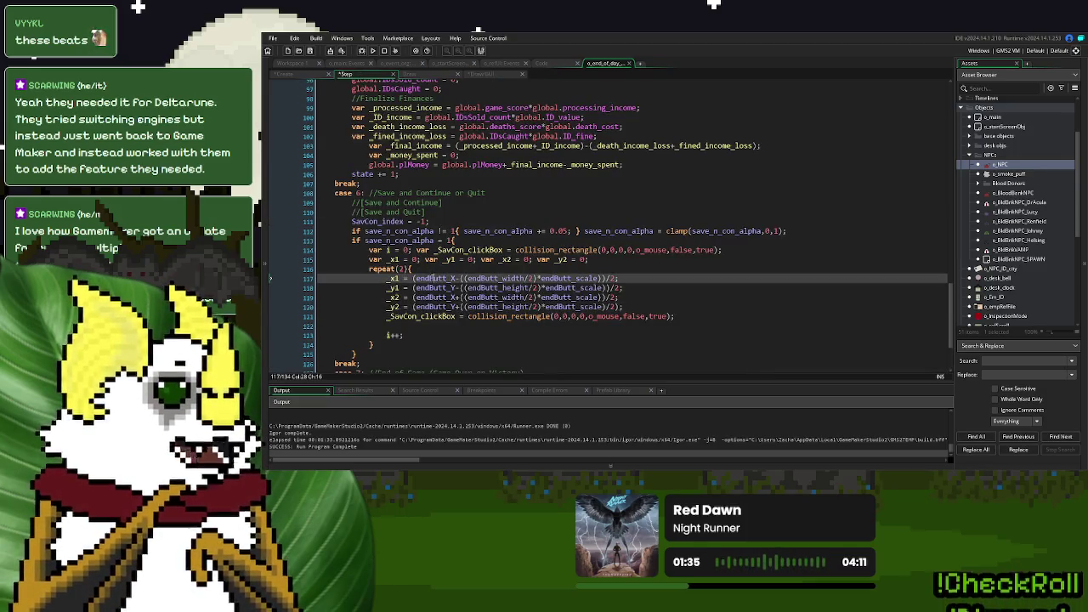
key("ctrl+v")
double_click(424, 297)
key("ctrl+v")
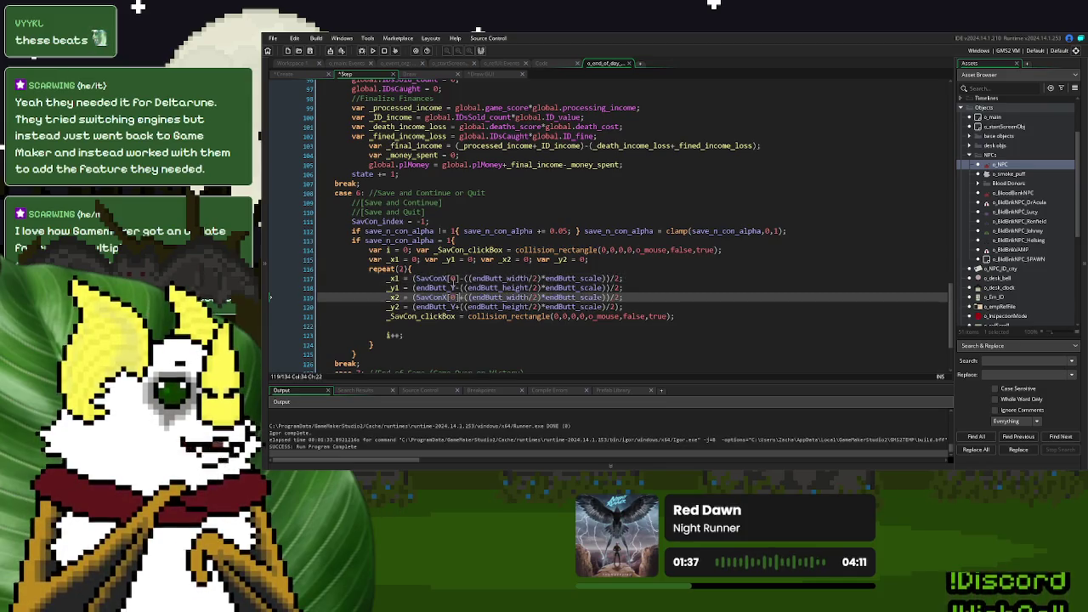
left_click(453, 278)
left_click(287, 74)
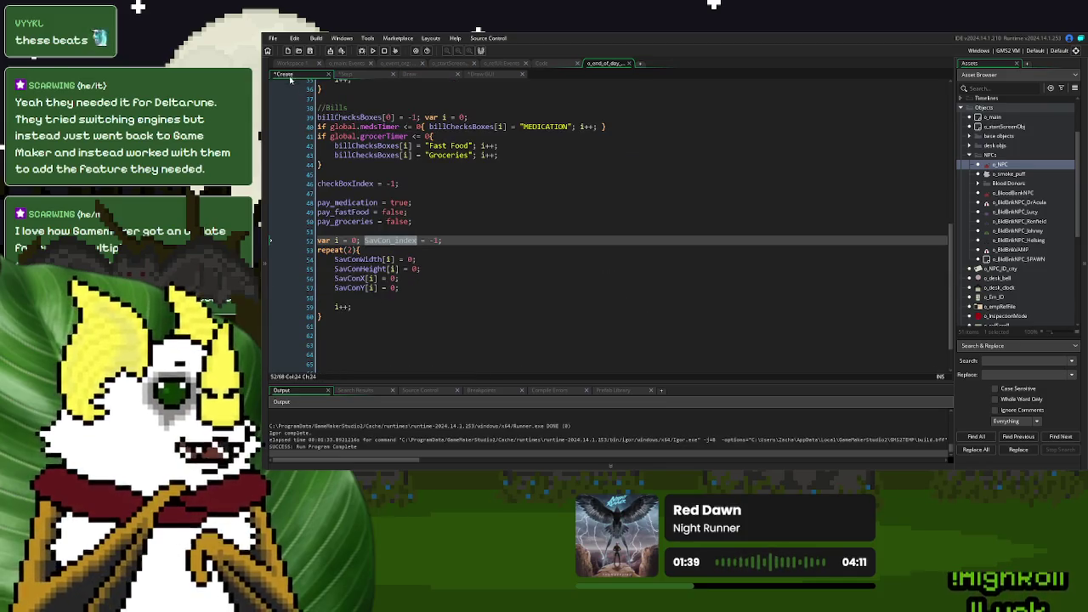
left_click(347, 75)
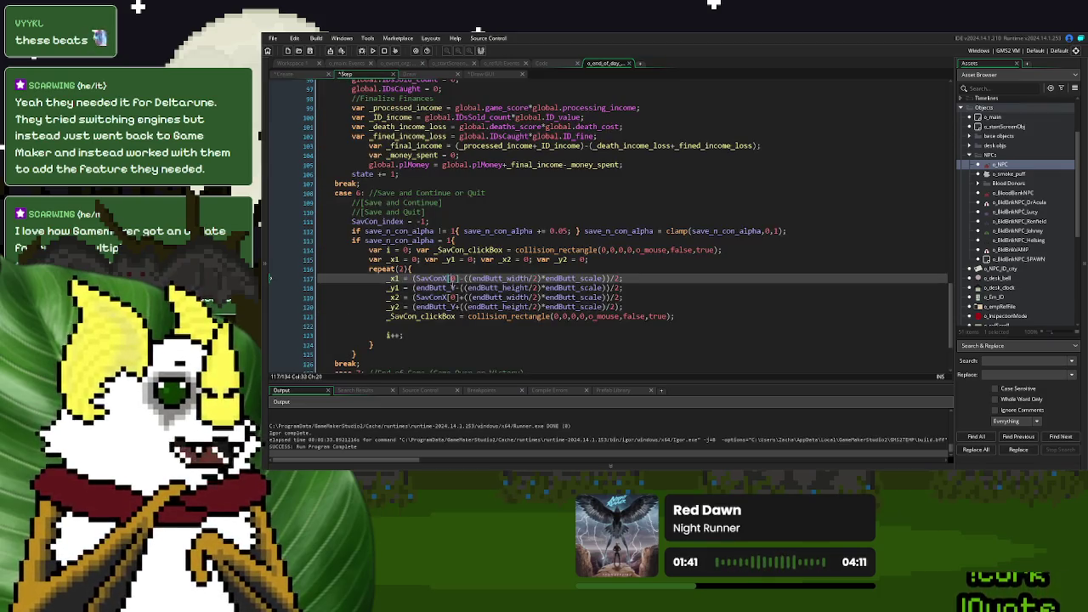
type("i")
left_click(443, 297)
double_click(453, 298)
type("i")
- Replace endButt_Y with SavConY[i] on loop lines 118 and 120
left_click(282, 74)
left_click(380, 269)
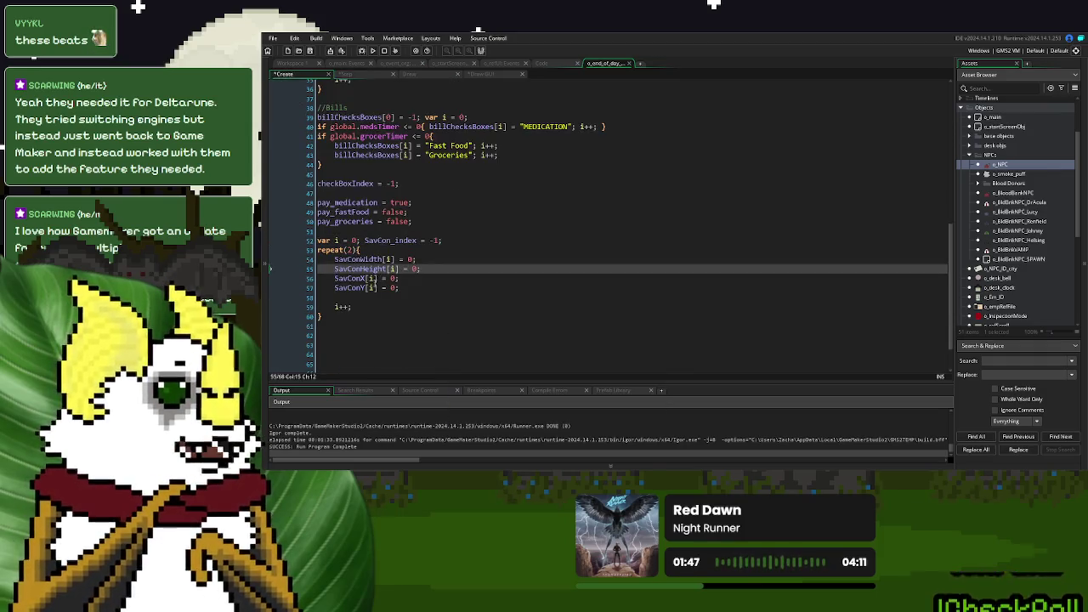
left_click(376, 289)
key("shift+Home")
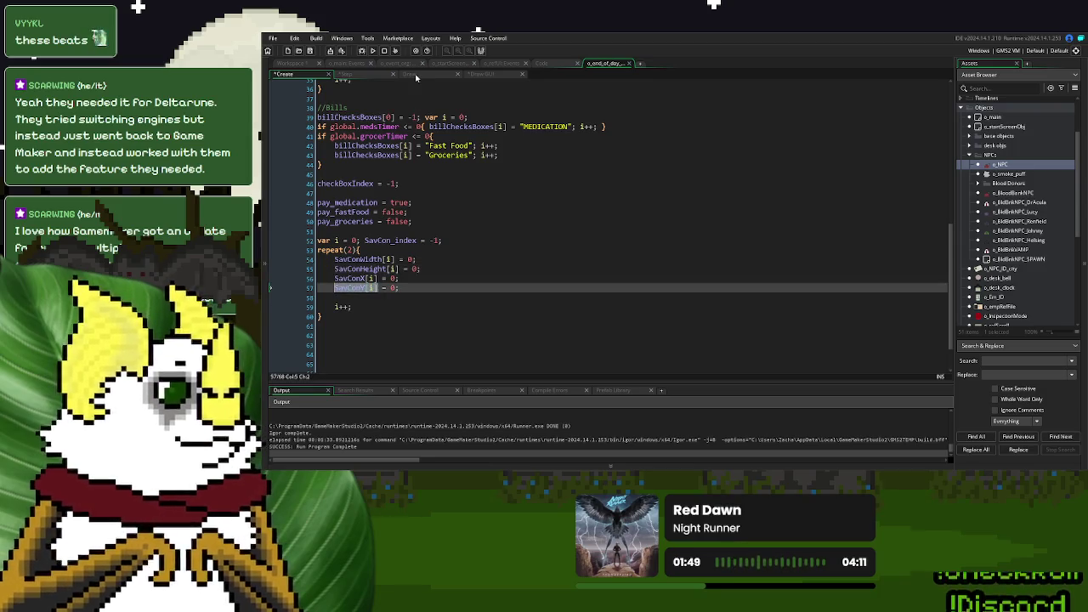
left_click(372, 73)
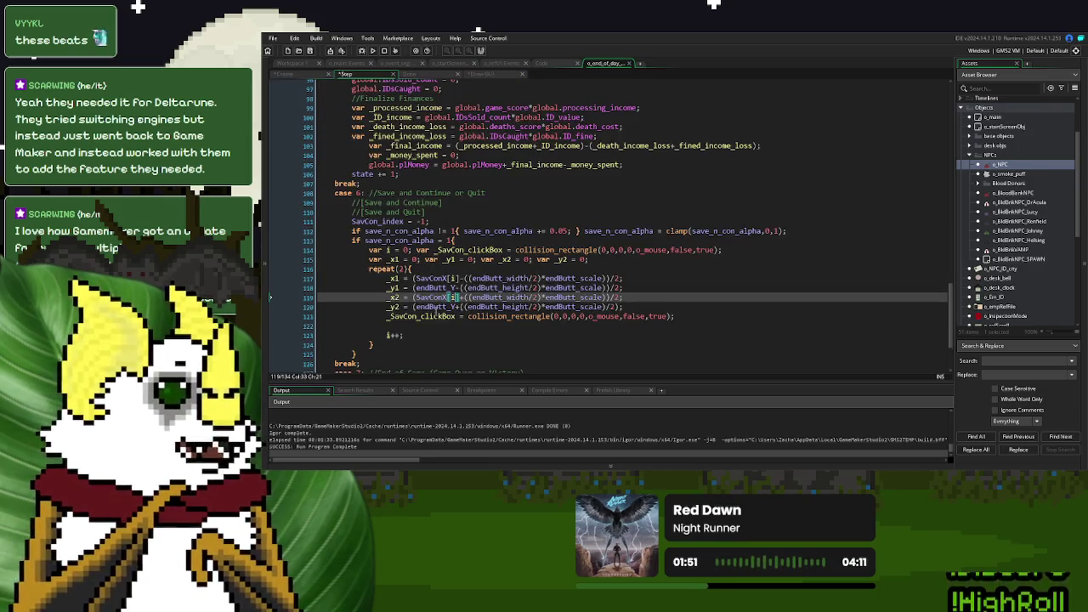
double_click(436, 306)
key("ctrl+v")
double_click(435, 287)
key("ctrl+v")
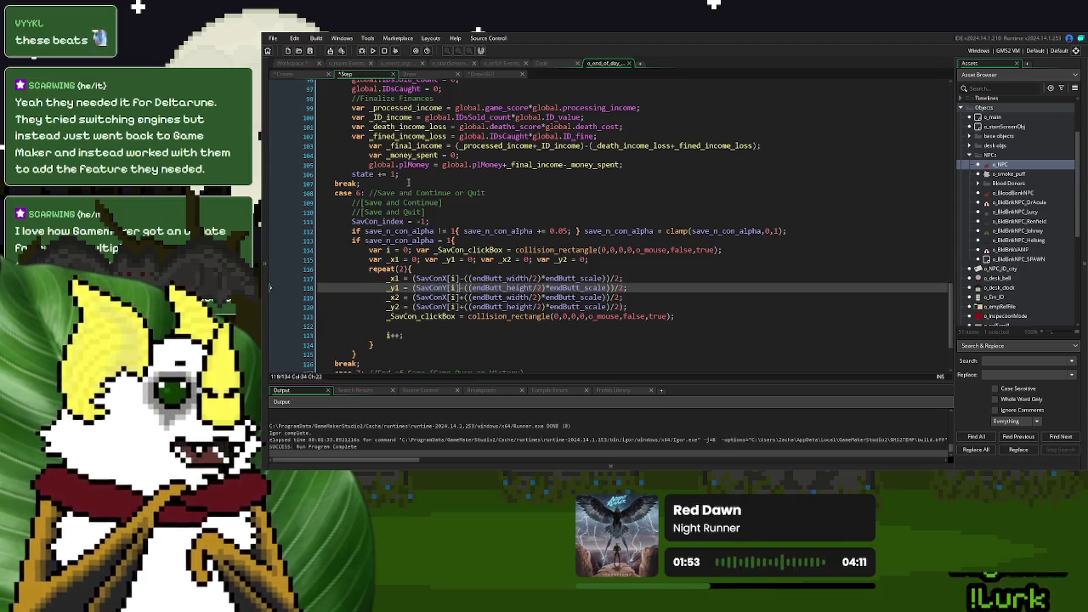
- Replace endButt_width with SavConWidth[i] on lines 117 and 119
left_click(308, 75)
left_click_drag(396, 259, 336, 259)
key("ctrl+c")
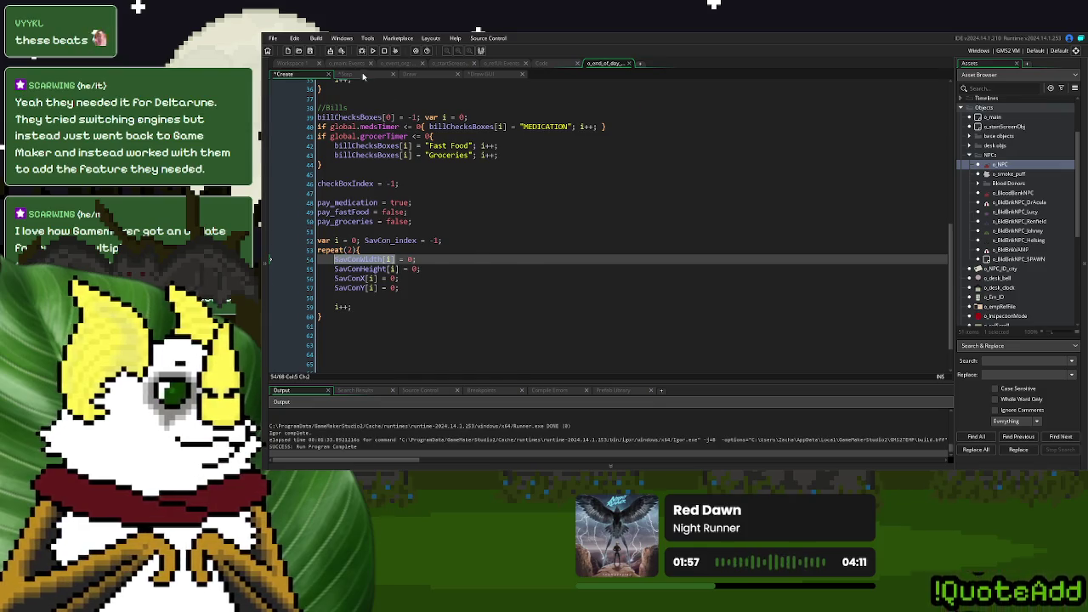
left_click(364, 78)
double_click(514, 278)
key("ctrl+v")
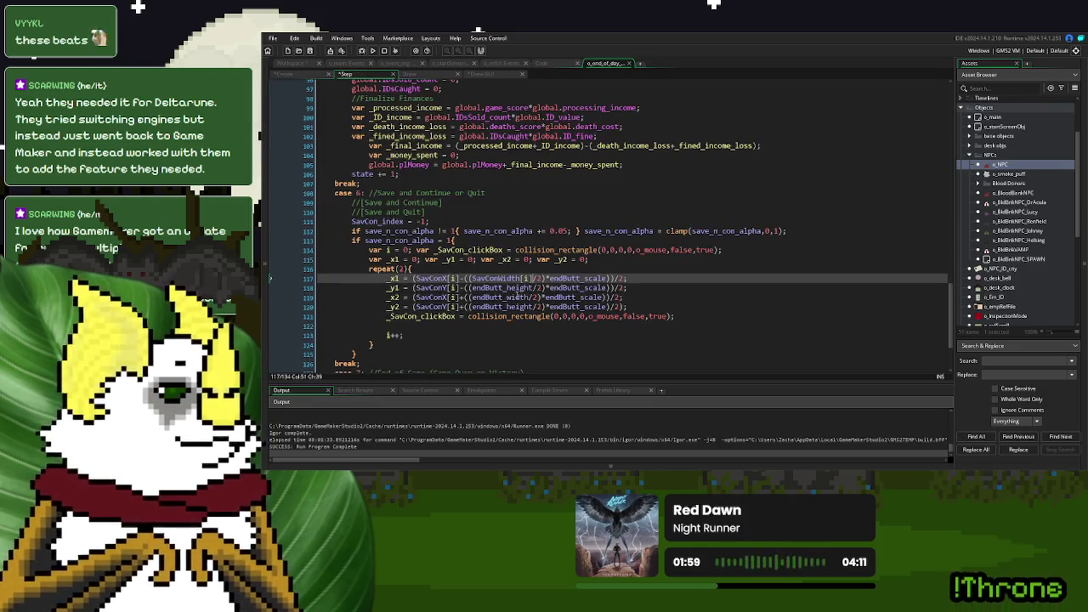
double_click(509, 297)
key("ctrl+v")
- Replace endButt_height with SavConHeight[i] on lines 118 and 120
left_click(289, 74)
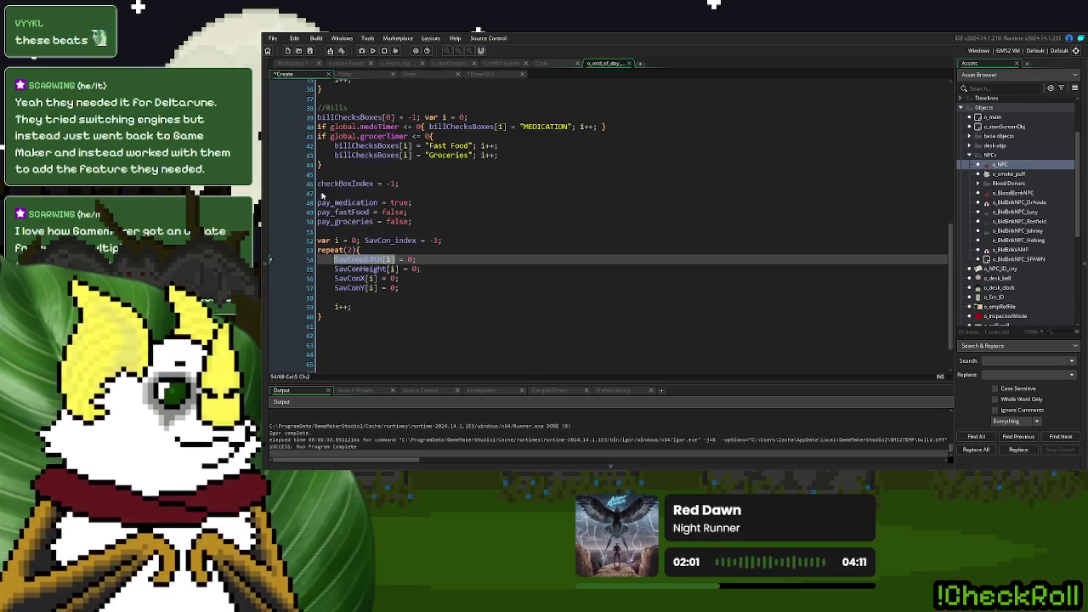
left_click_drag(397, 269, 336, 269)
key("ctrl+c")
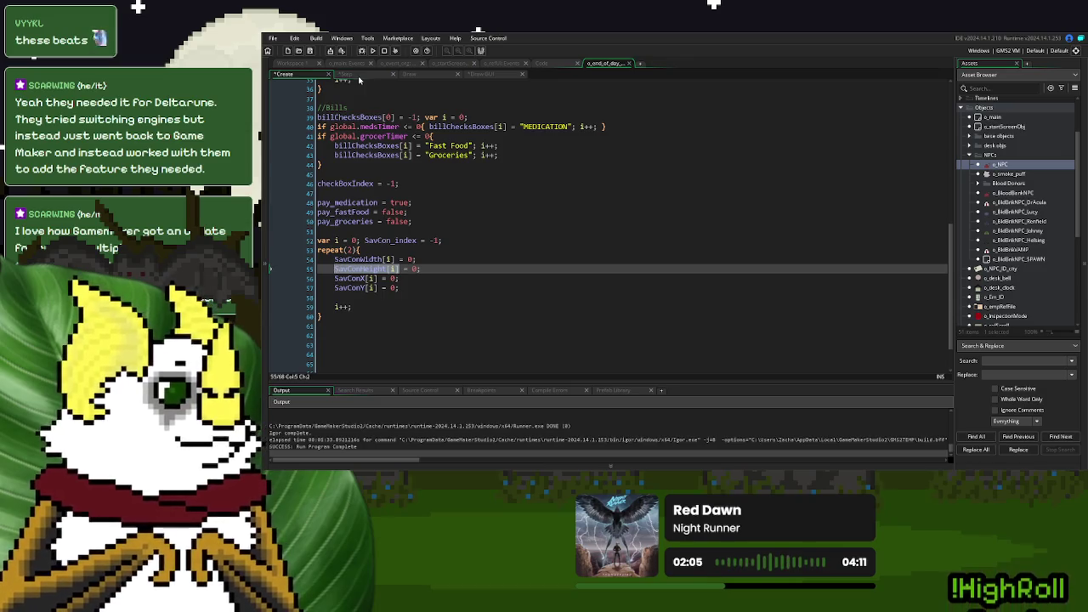
left_click(359, 76)
double_click(503, 287)
key("ctrl+v")
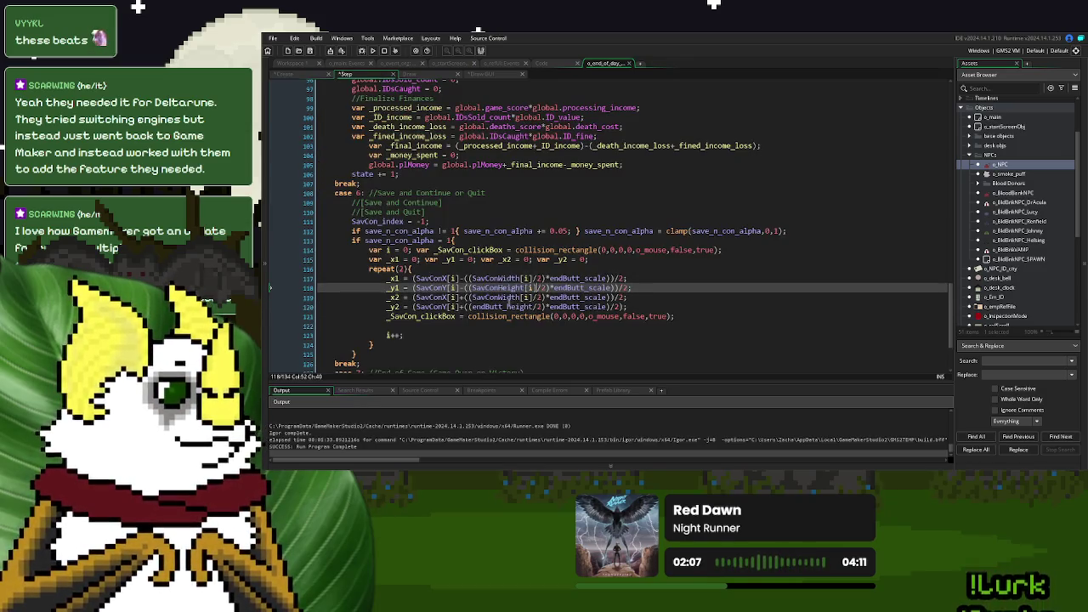
double_click(503, 306)
key("ctrl+v")
- Append var _scale = 1 to line 115
left_click(591, 259)
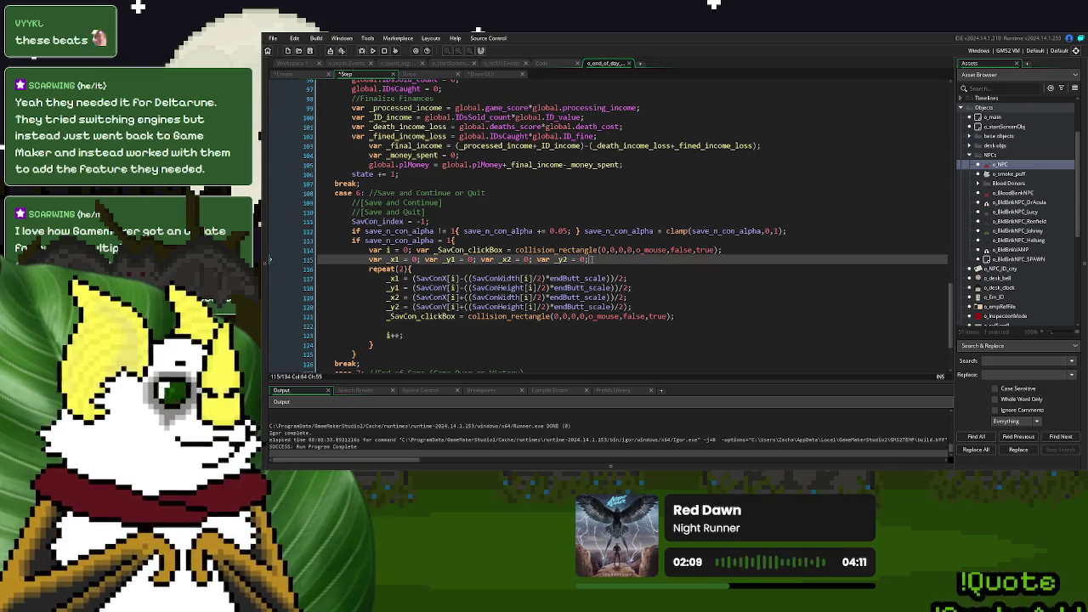
type("var _scale = 1;")
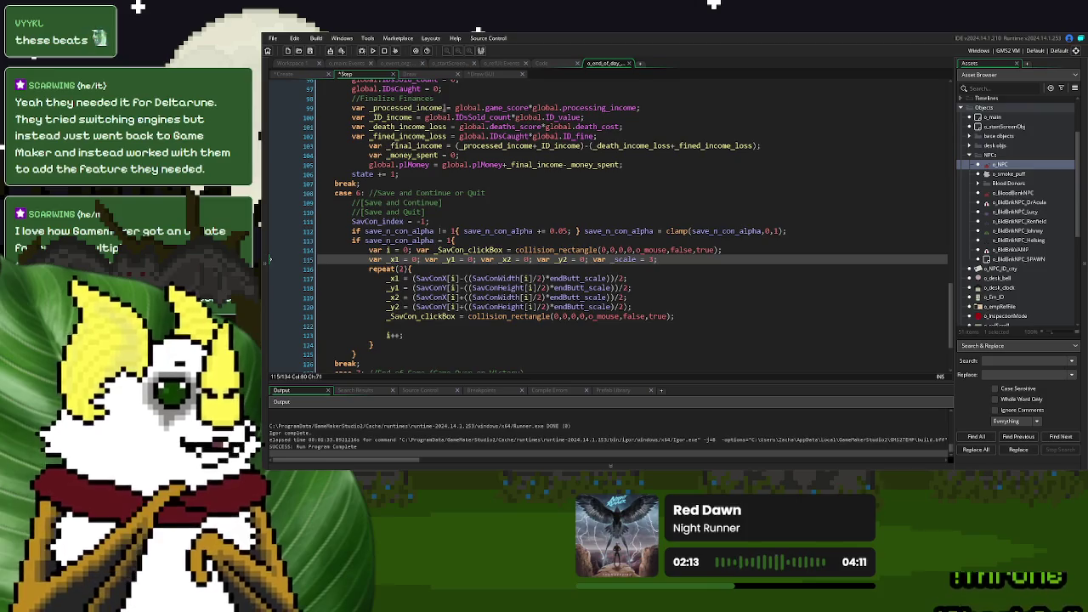
left_click(481, 74)
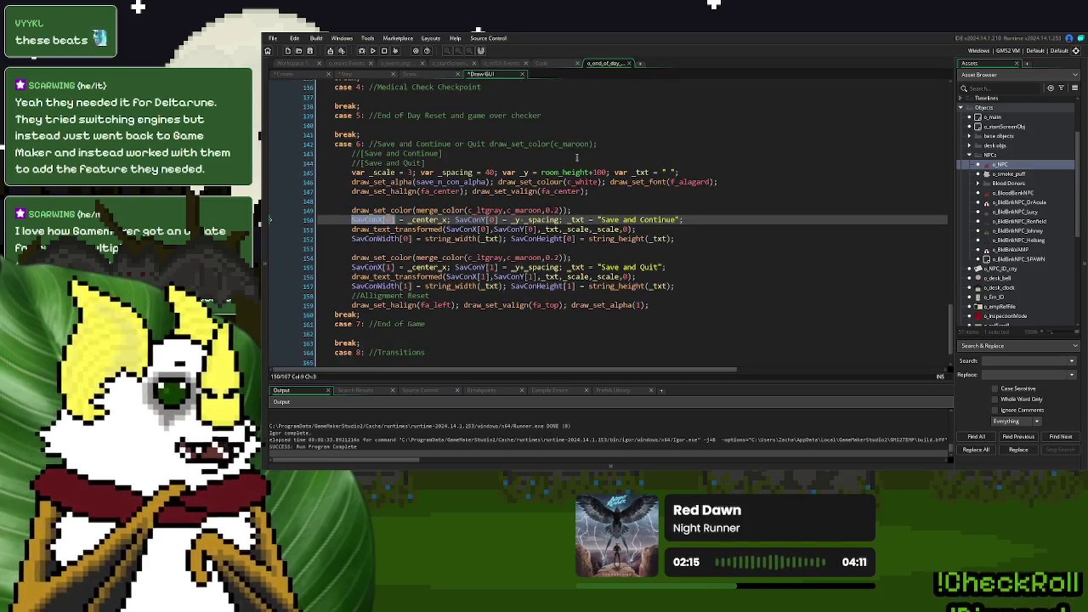
- In the Step event, replace endButt_scale with _scale on lines 117–120
left_click(345, 74)
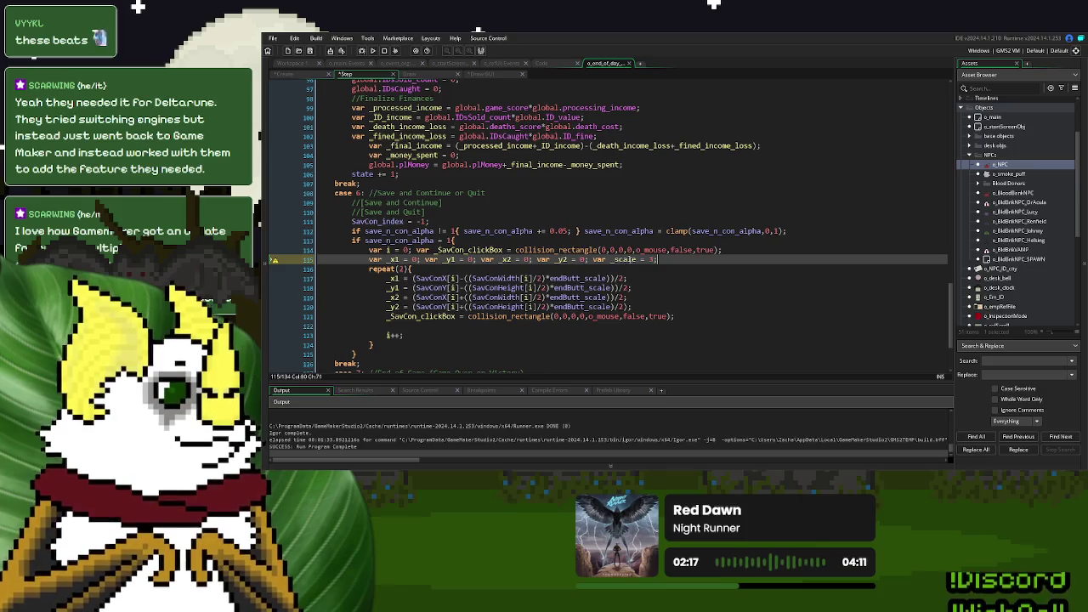
double_click(582, 278)
type("_scale")
double_click(580, 287)
type("_scale")
double_click(578, 296)
type("_scale")
double_click(576, 307)
type("_scale")
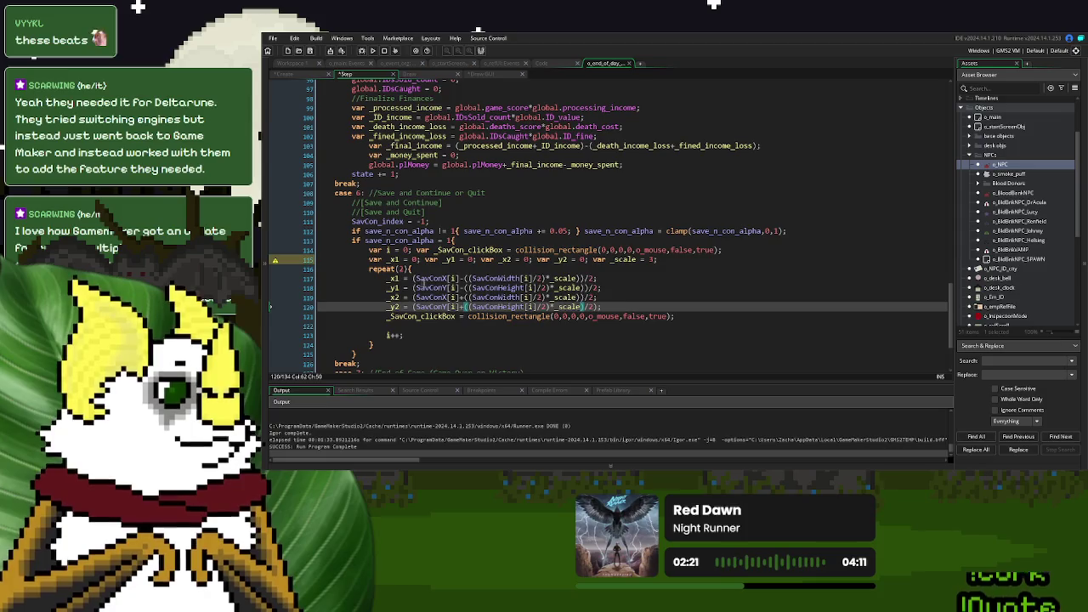
- Put the padded bounds _x1-3, _y1-3, _x2+3, _y2-3 into collision_rectangle instead of 0,0,0,0
scroll(497, 272, "up", 12)
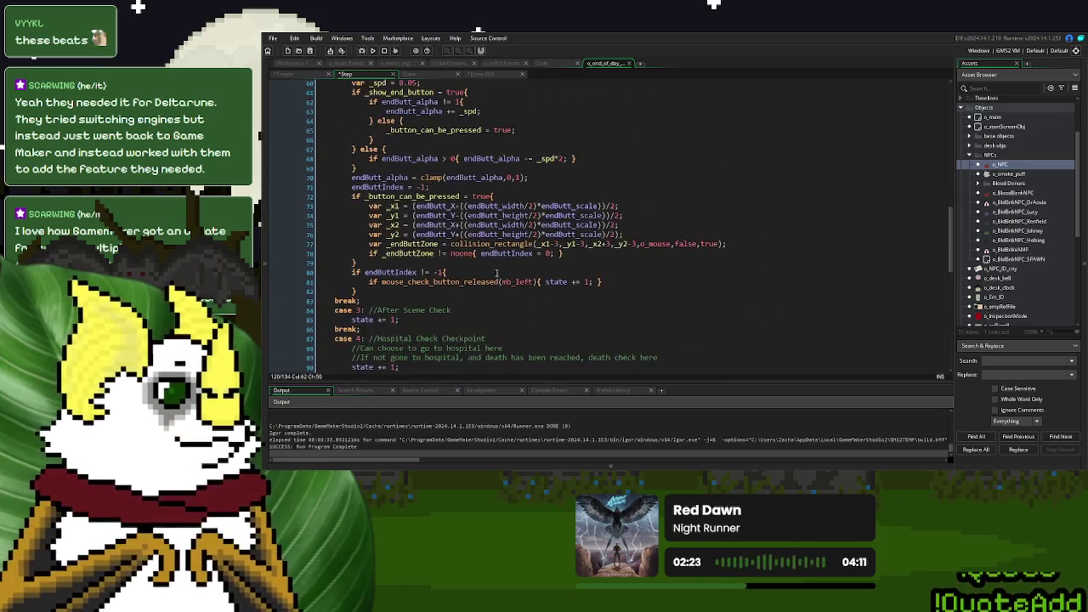
left_click_drag(634, 245, 538, 249)
key("ctrl+c")
scroll(538, 249, "down", 13)
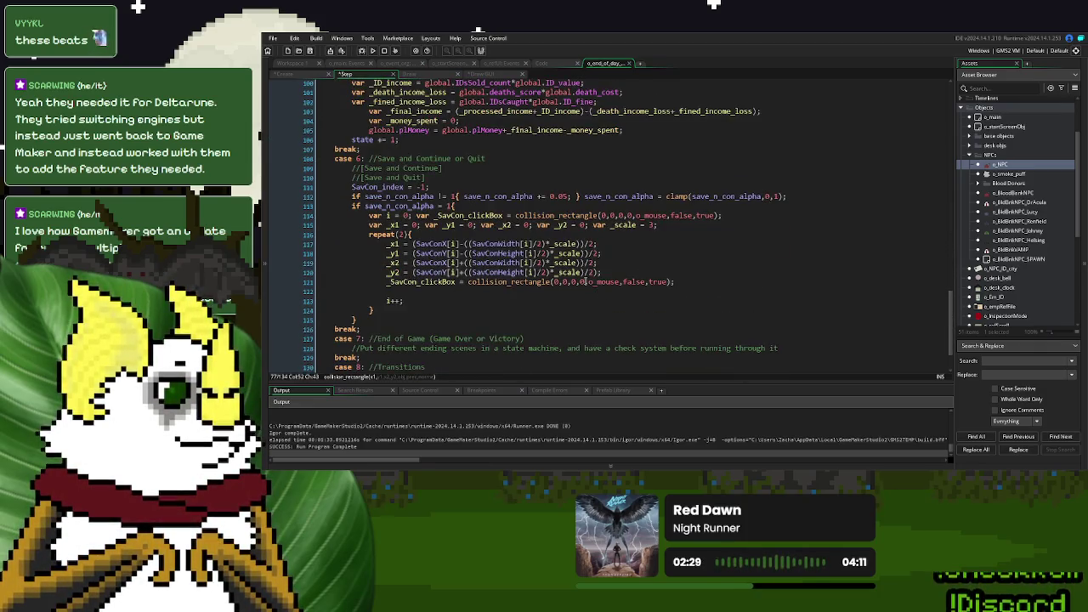
left_click_drag(583, 281, 553, 281)
key("ctrl+v")
left_click(423, 291)
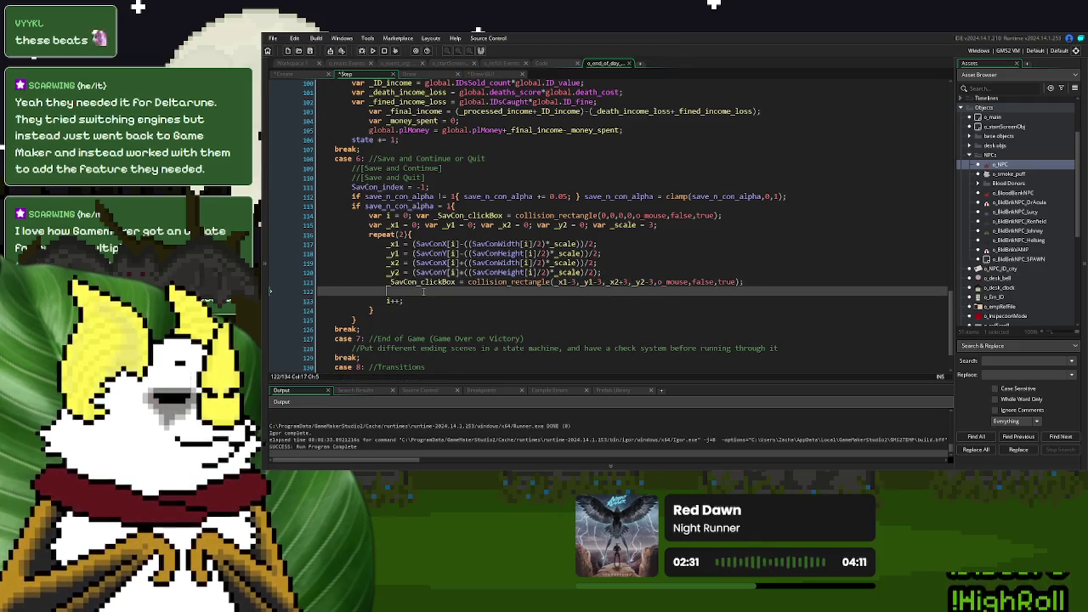
- Add an 'if _SavCon_clickBox != noone {' block below the click box
key("Return")
key("Return")
key("Up")
type("if")
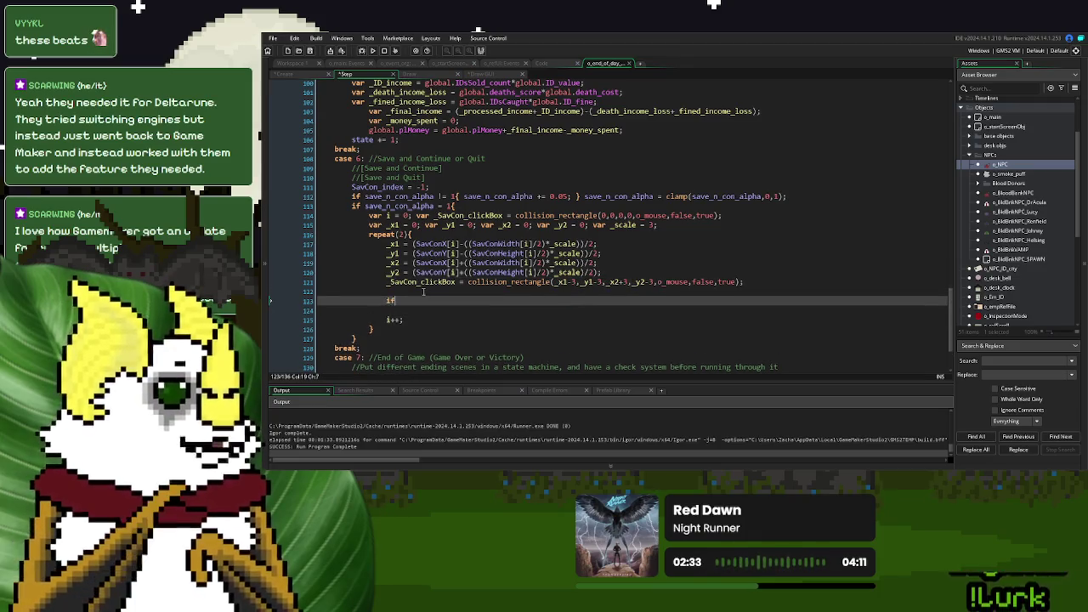
type(" _SavCon_clickBox != noone(")
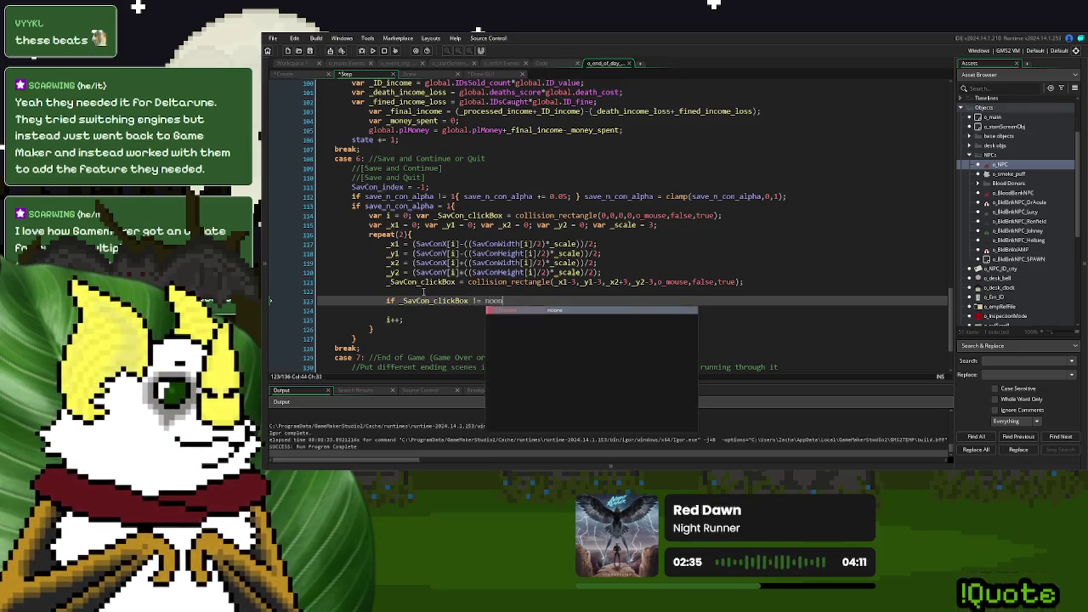
key("BackSpace")
type("{")
key("Return")
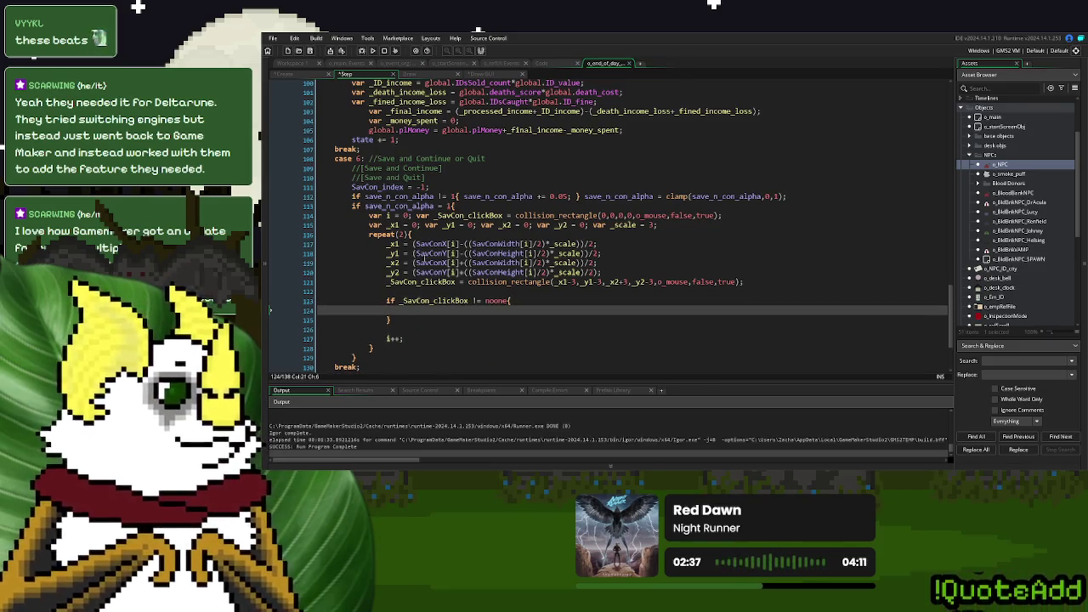
- Put 'SavCon_index = i;' inside the if block on one line, then bring up the Draw GUI code
left_click_drag(434, 187, 353, 187)
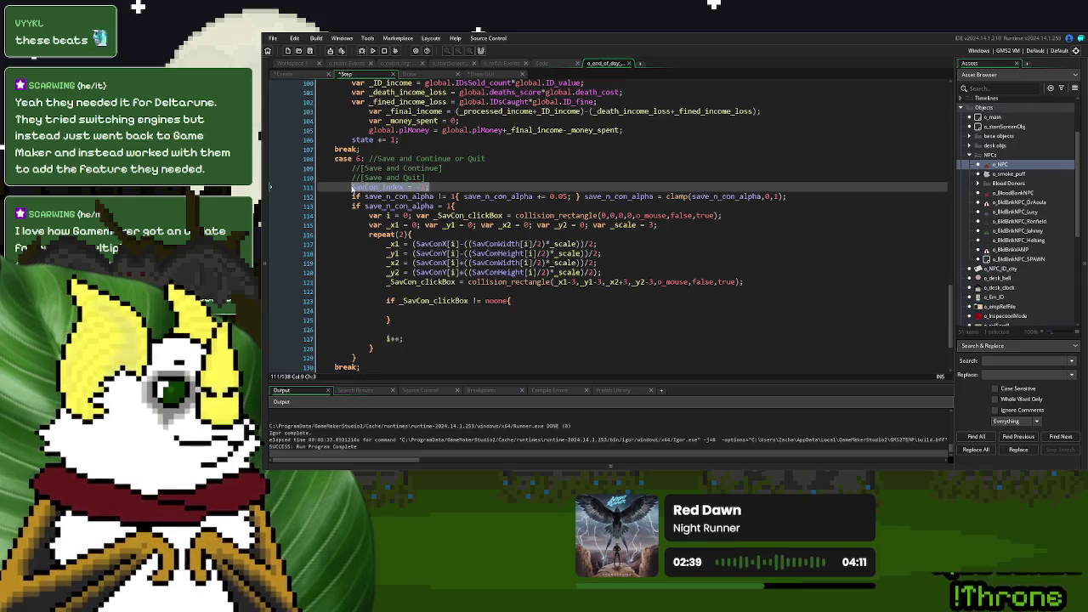
key("ctrl+c")
left_click(426, 310)
key("ctrl+v")
key("BackSpace")
key("BackSpace")
key("BackSpace")
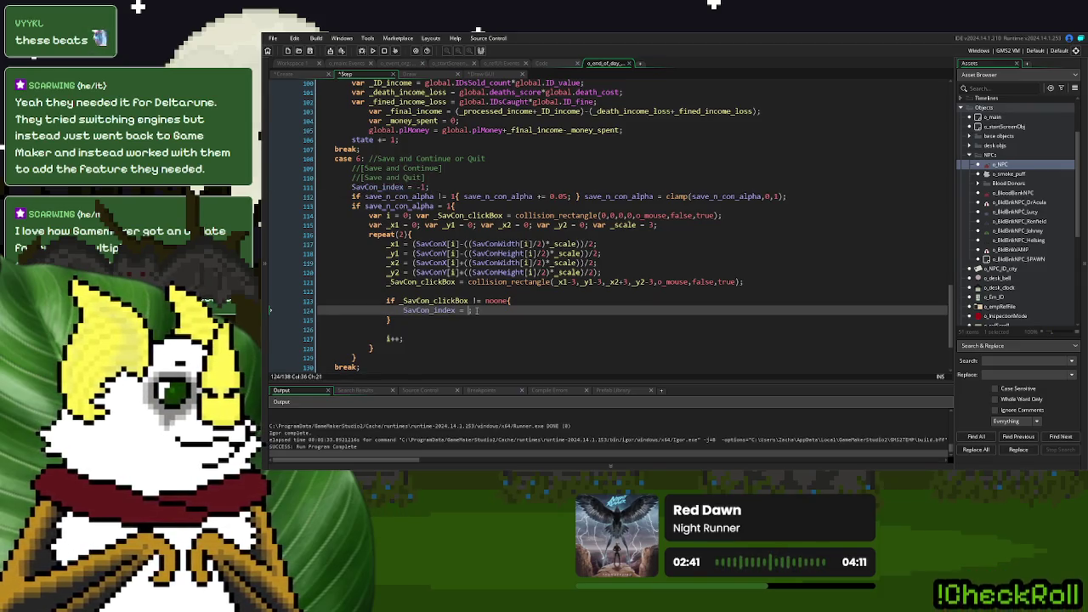
type("i;")
left_click(399, 310)
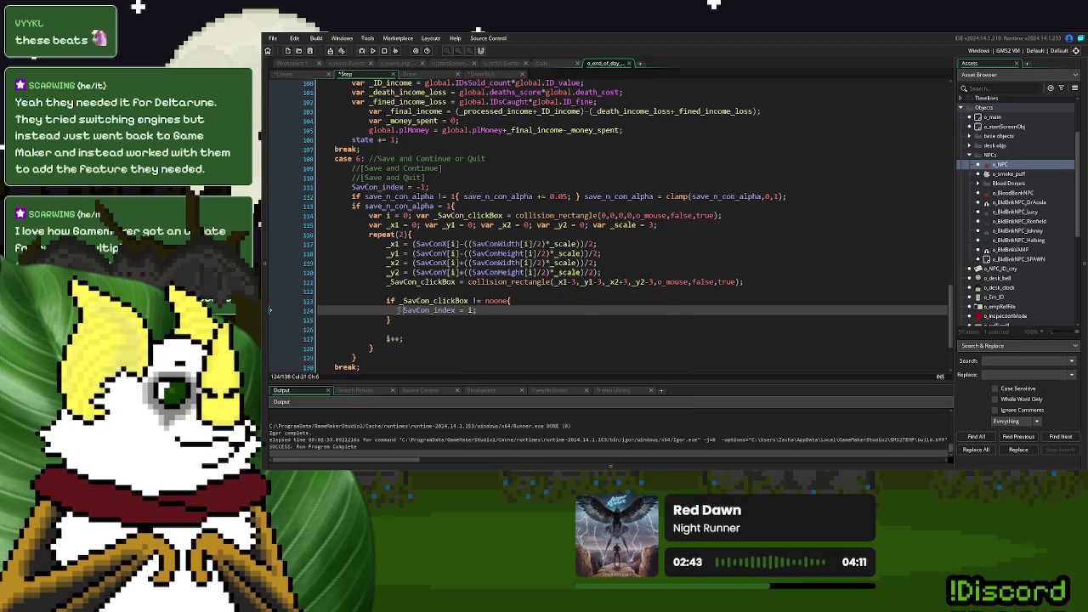
key("BackSpace")
key("End")
key("ctrl+Delete")
double_click(553, 304)
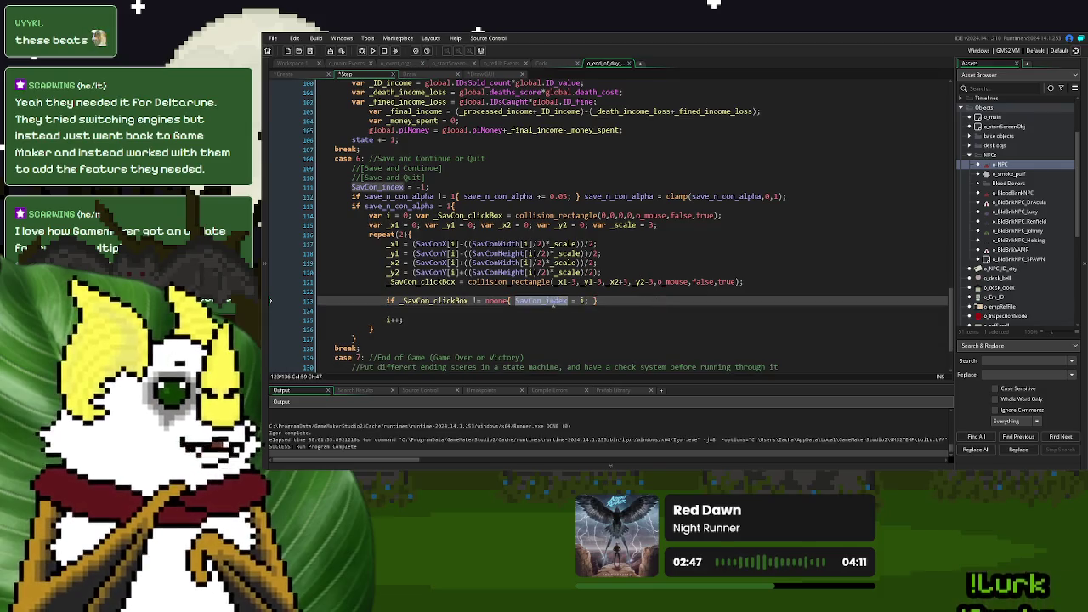
left_click(484, 74)
left_click(517, 298)
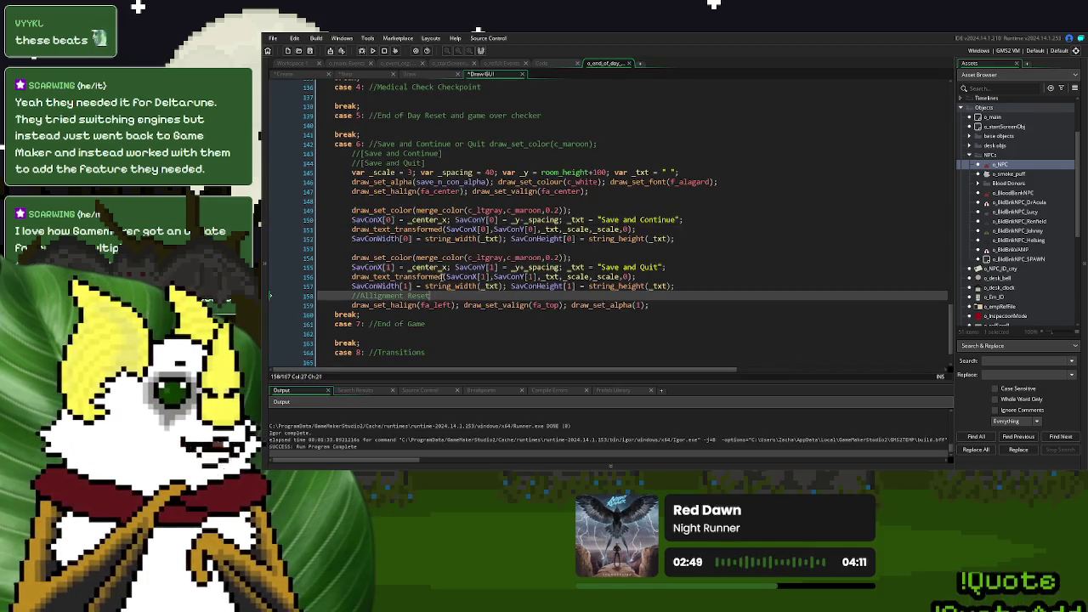
- Wrap Save and Continue's colour in 'if SavCon_index = 0 { } else { greyed colour }'
left_click(363, 200)
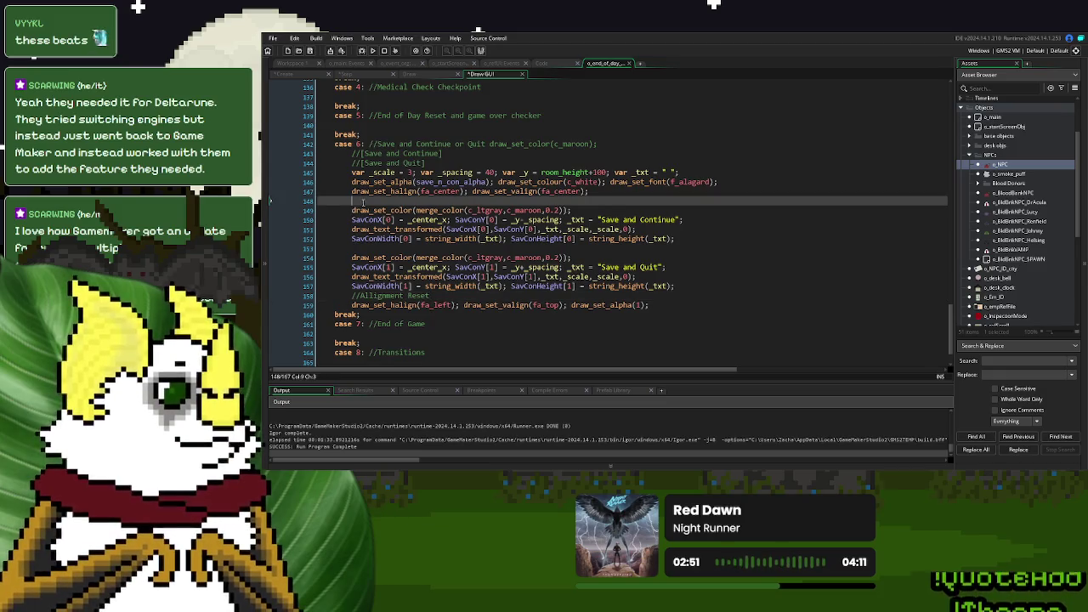
key("Return")
type("if SavCon_index")
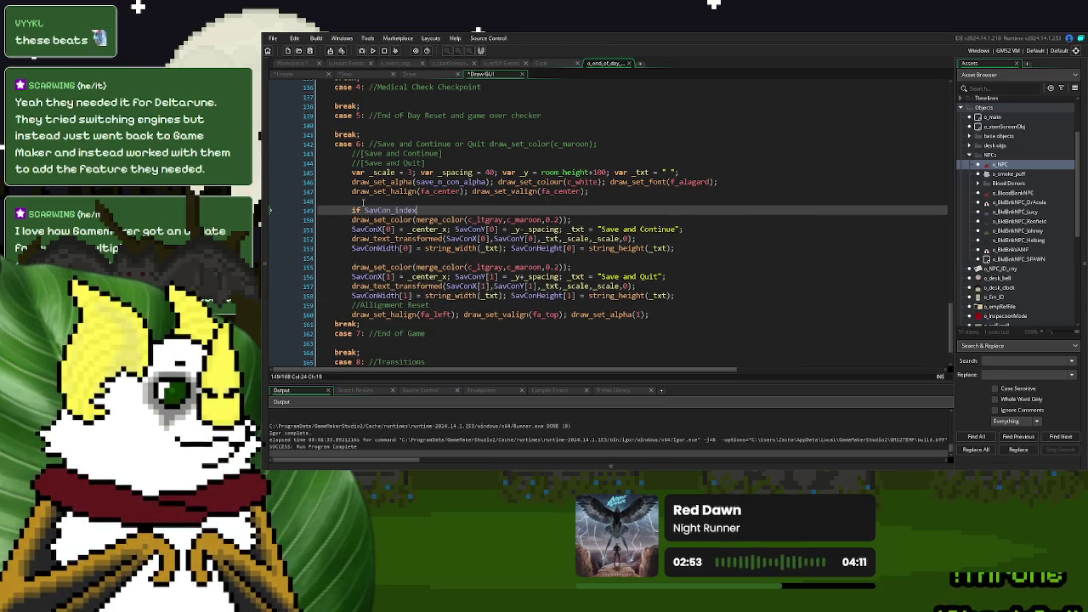
type(" = 0{")
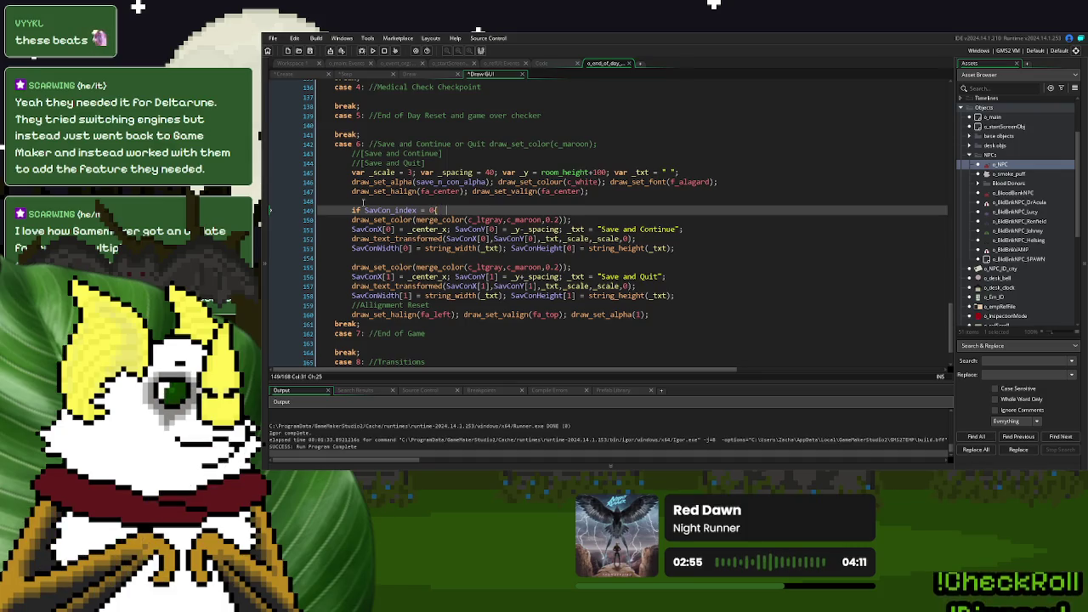
type("  }")
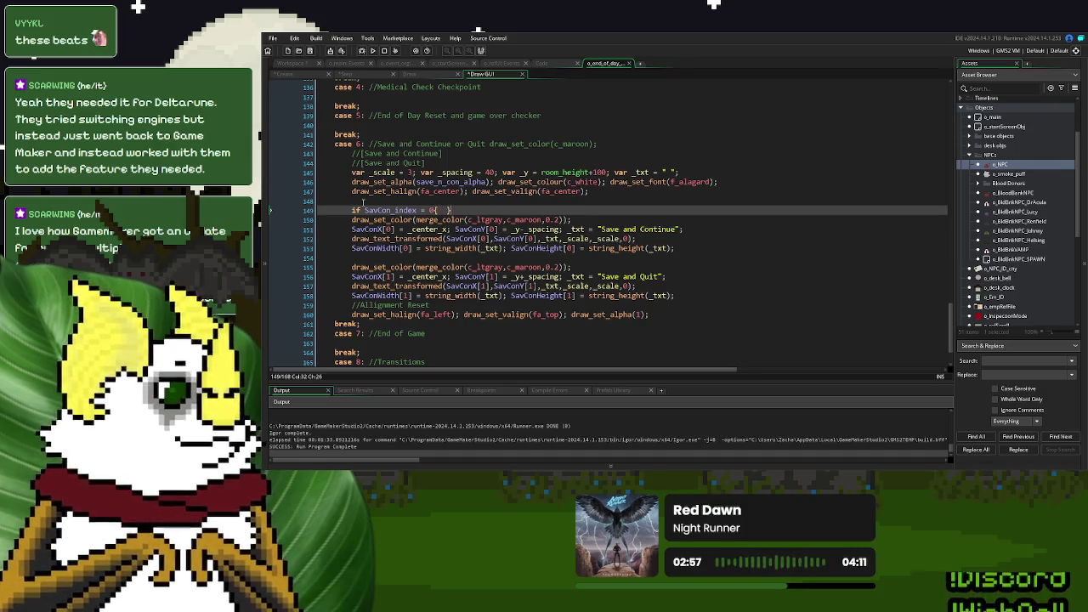
type(" else {")
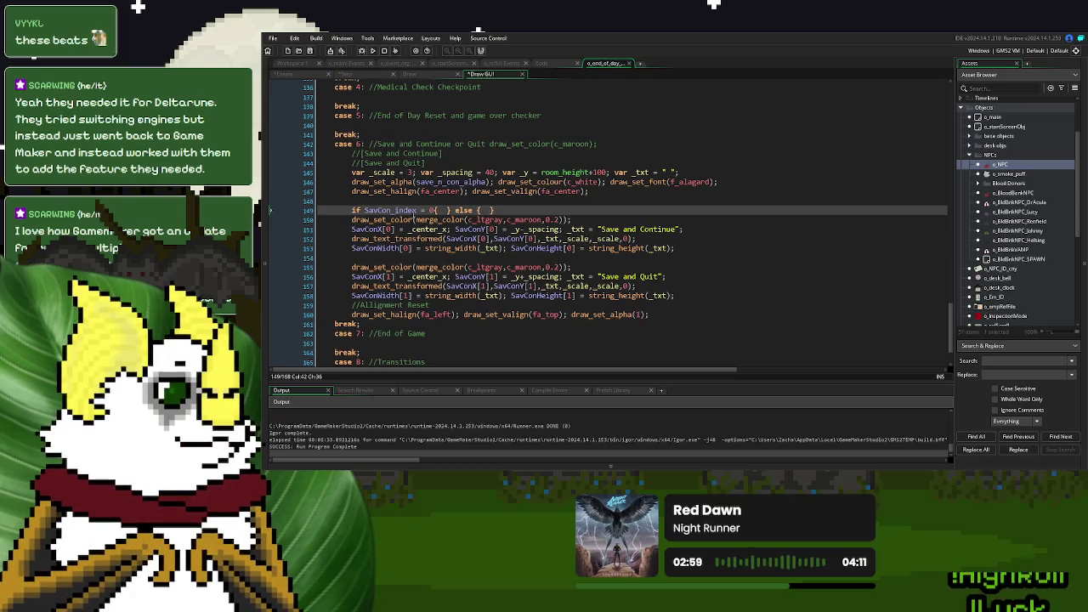
left_click_drag(573, 219, 351, 222)
key("ctrl+x")
left_click(488, 210)
key("ctrl+v")
left_click(729, 220)
left_click(732, 211)
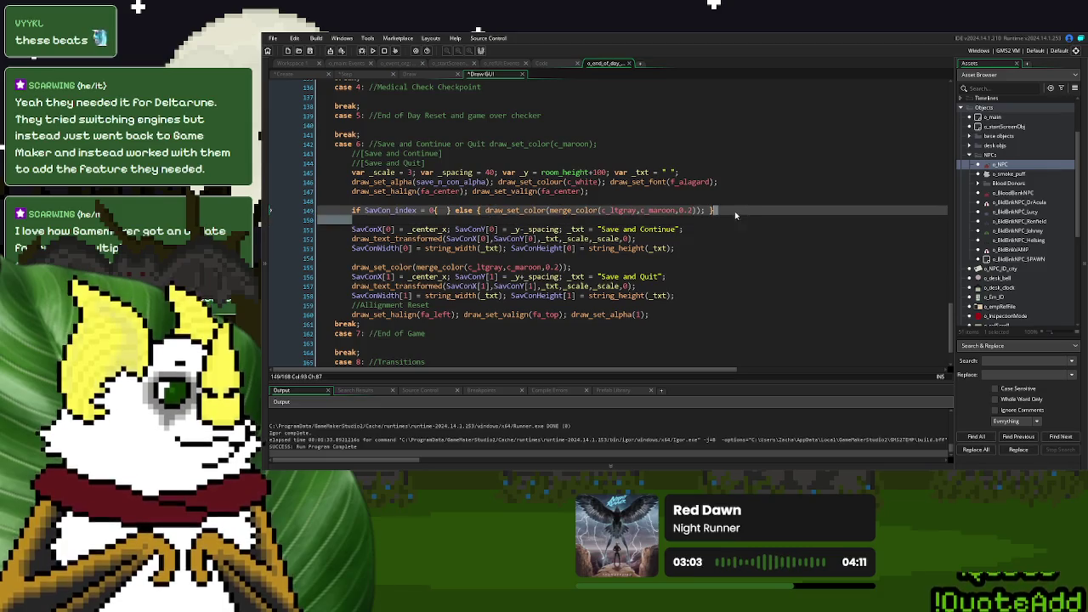
key("Delete")
left_click(453, 210)
key("BackSpace")
- Put the c_maroon colour call from line 54 into the if branch
scroll(608, 191, "up", 20)
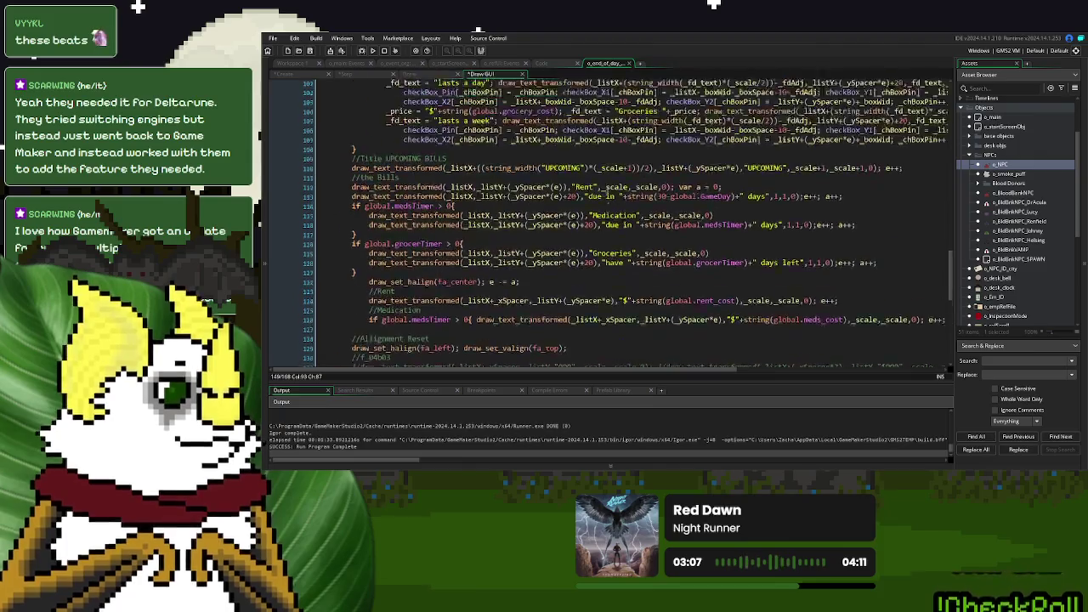
scroll(607, 191, "up", 6)
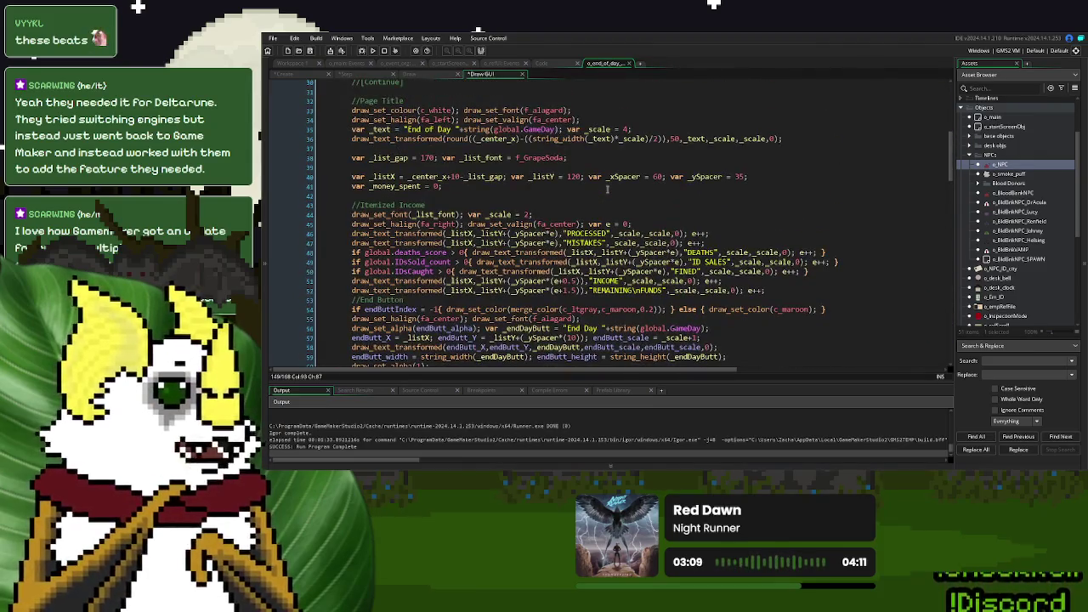
scroll(607, 191, "down", 3)
left_click_drag(818, 223, 709, 223)
scroll(711, 226, "down", 4)
scroll(711, 226, "down", 15)
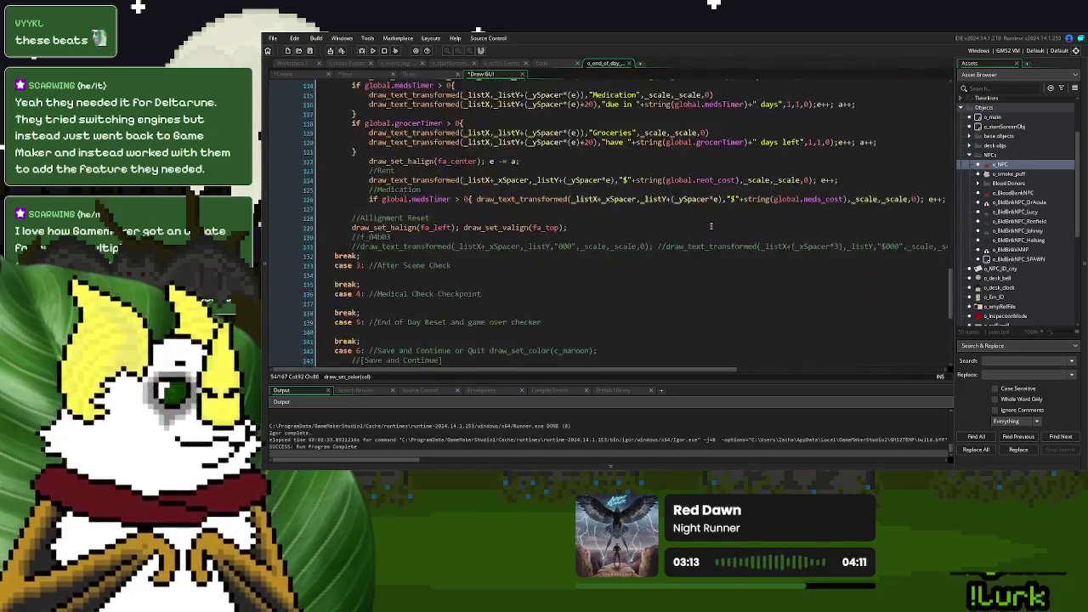
scroll(563, 240, "down", 1)
scroll(563, 241, "down", 3)
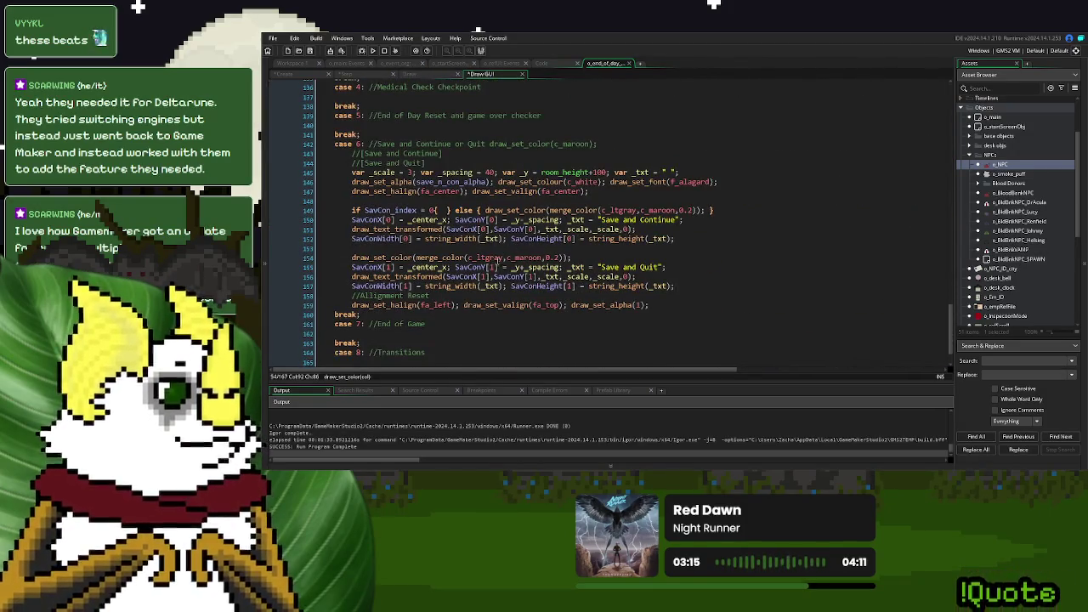
left_click(438, 210)
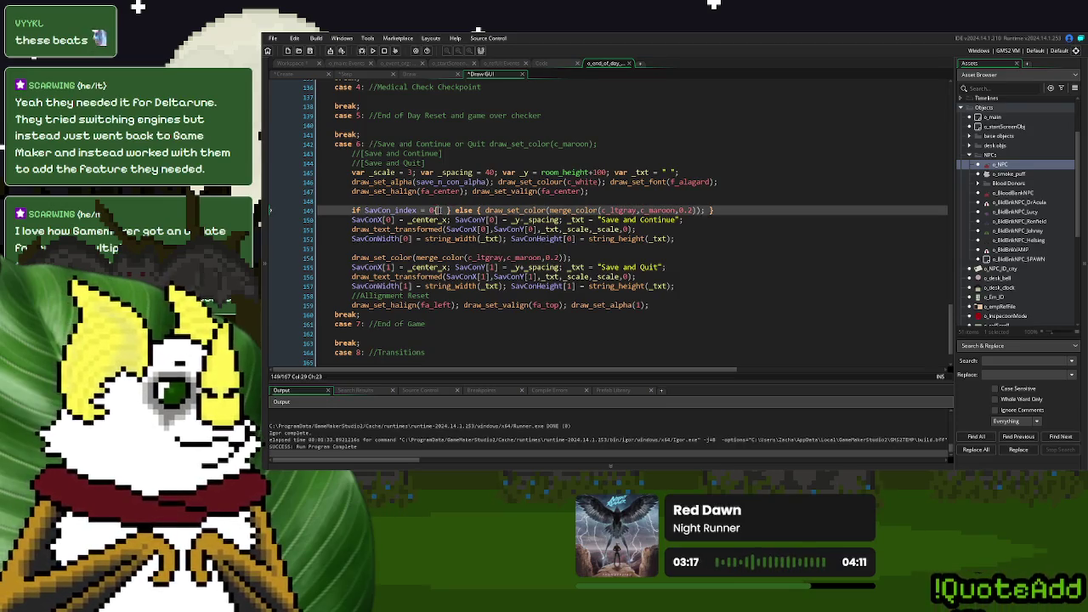
key("ctrl+v")
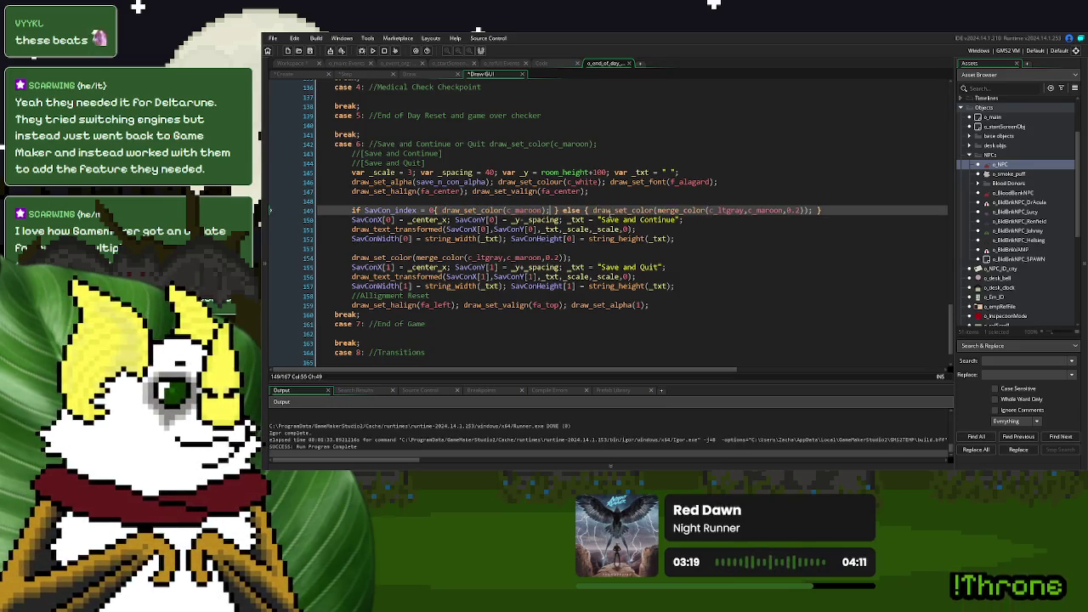
- Reuse the if/else colour check for Save and Quit with SavCon_index = 1, then run the game
left_click_drag(821, 210, 353, 216)
left_click_drag(352, 257, 575, 257)
key("ctrl+v")
left_click(433, 258)
key("BackSpace")
type("1")
key("Up")
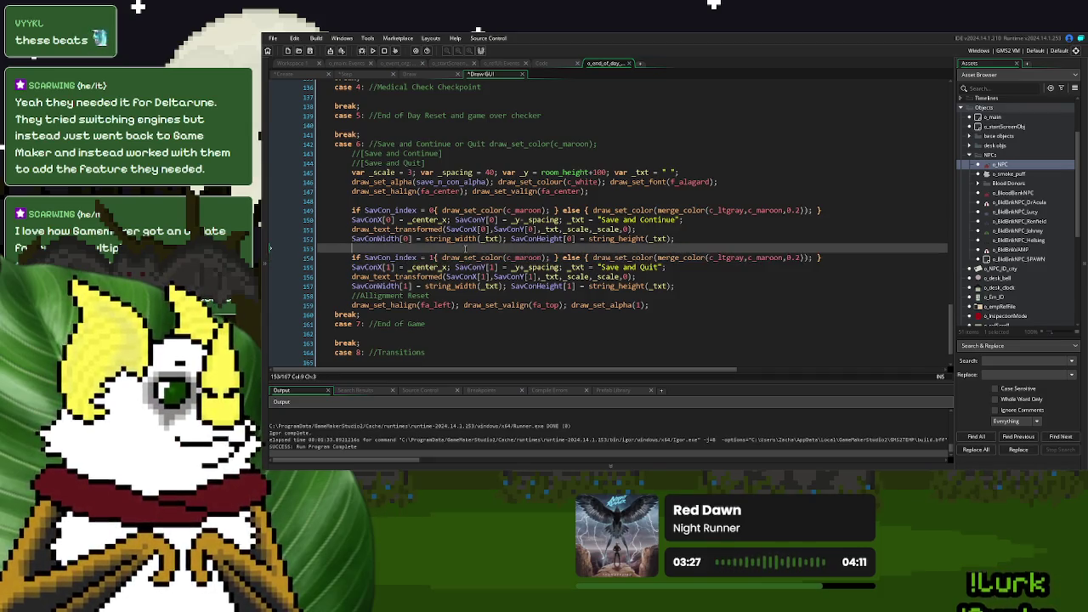
left_click(372, 51)
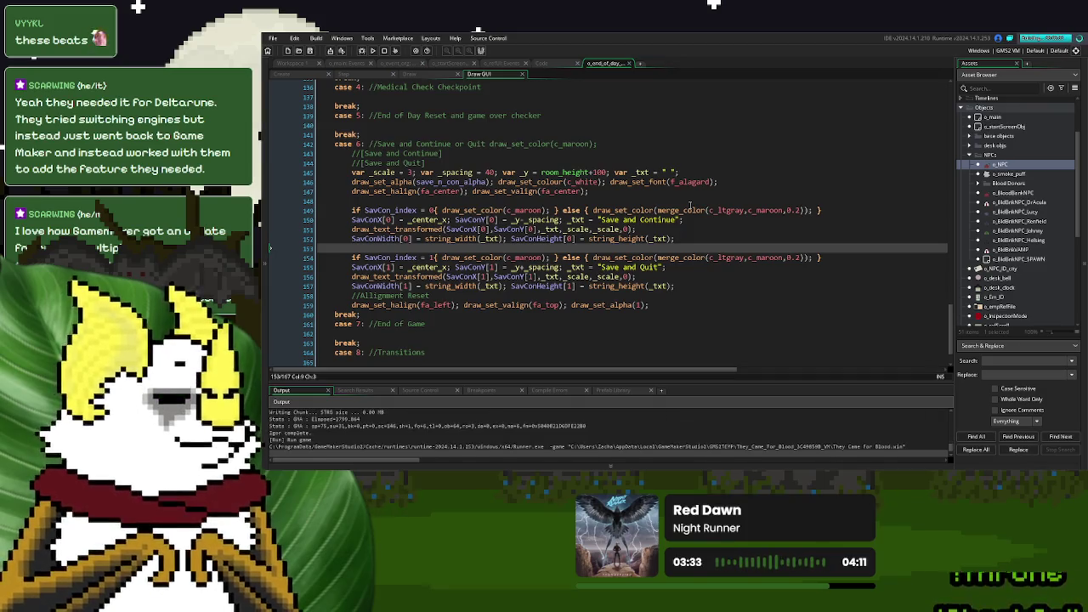
- Play through Day 1 to the save menu, paying Fast Food, and check the hovered option turns maroon
left_click(653, 168)
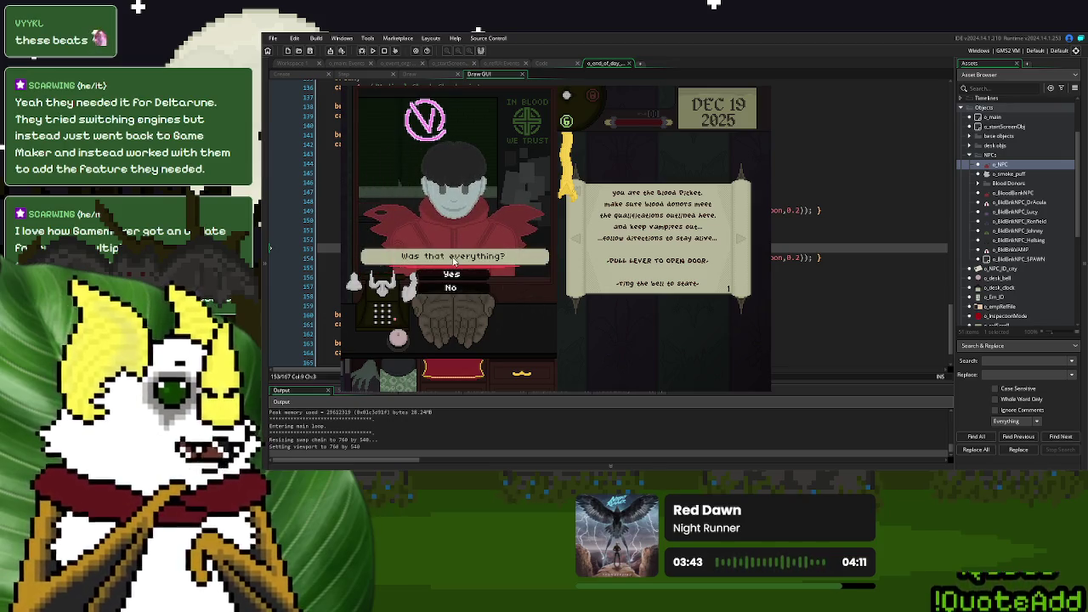
left_click(392, 337)
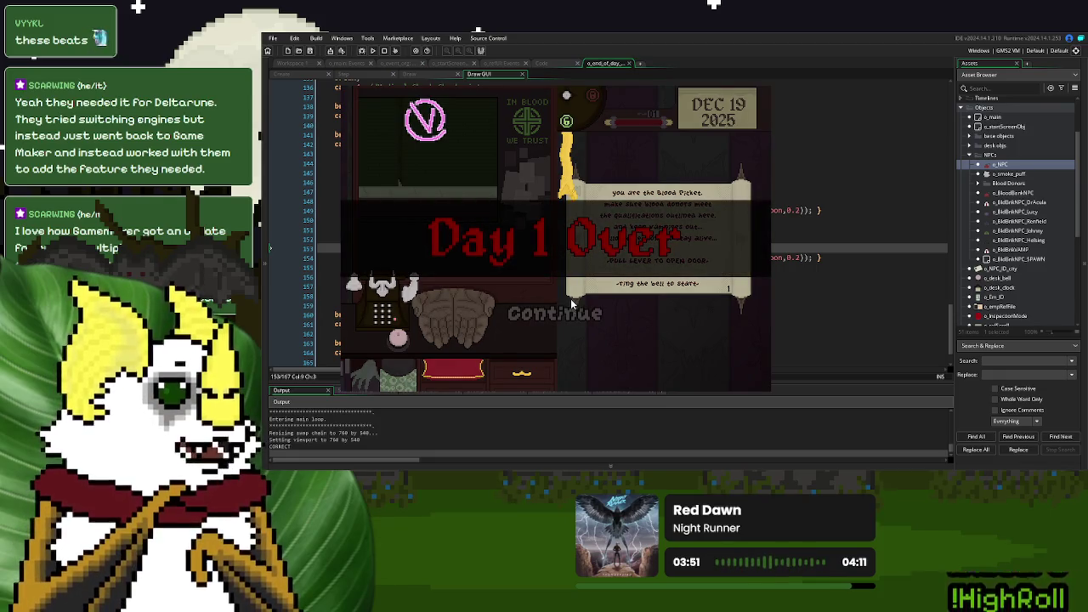
left_click(569, 311)
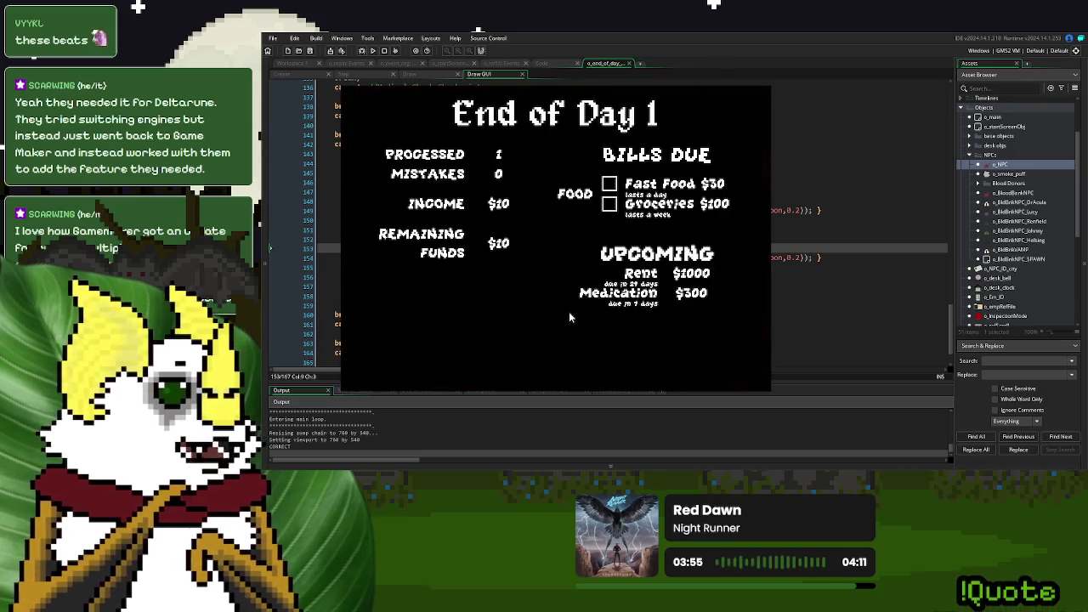
left_click(610, 184)
left_click(478, 348)
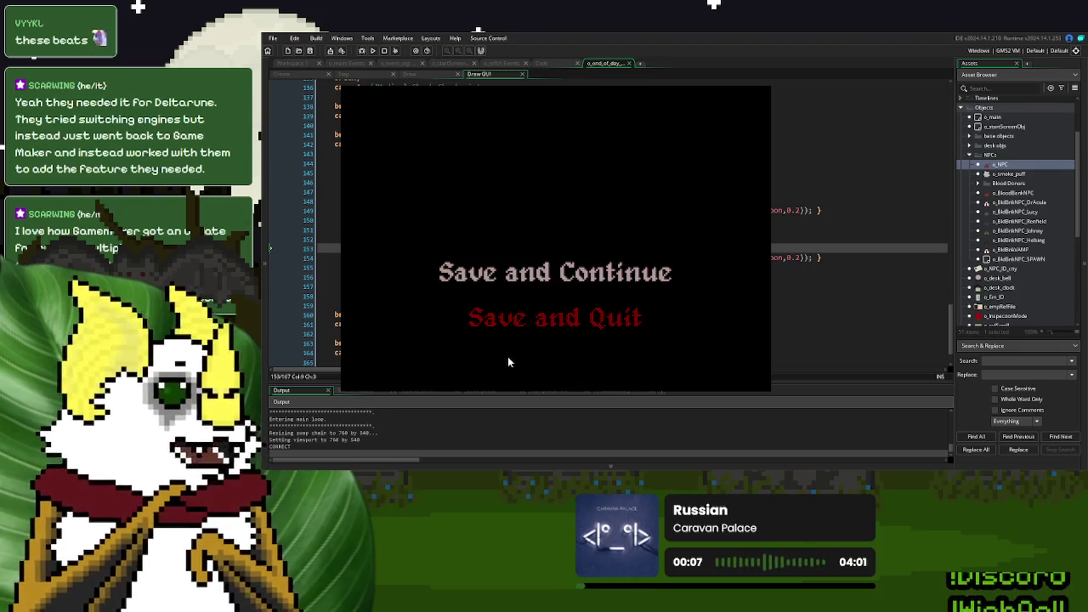
left_click(750, 86)
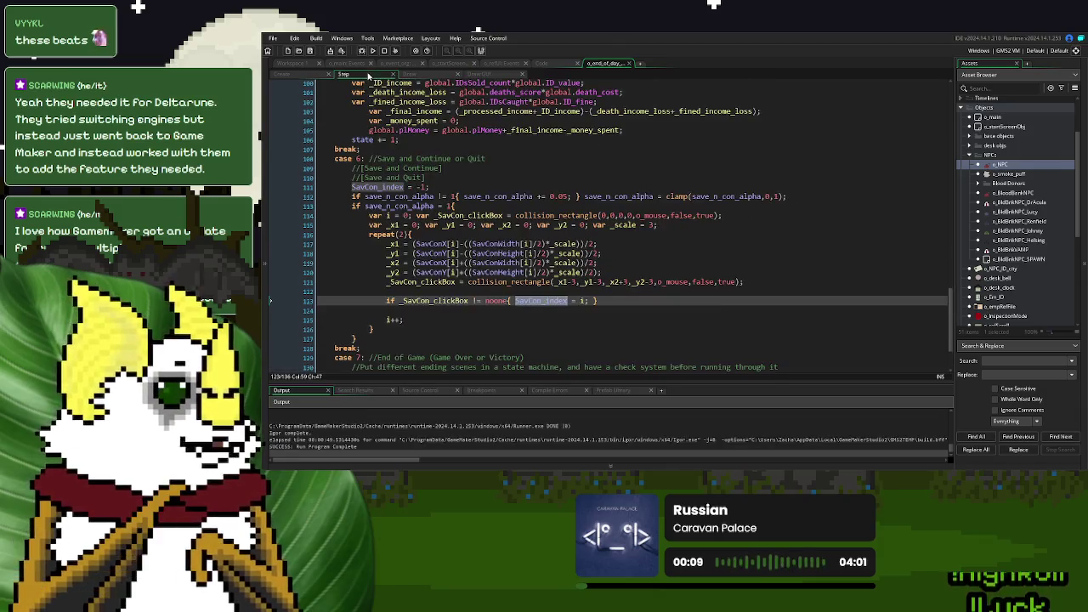
- Compare the Step hit test's _scale and _y2 usage with the button width code in Draw GUI
left_click(395, 263)
left_click(393, 272)
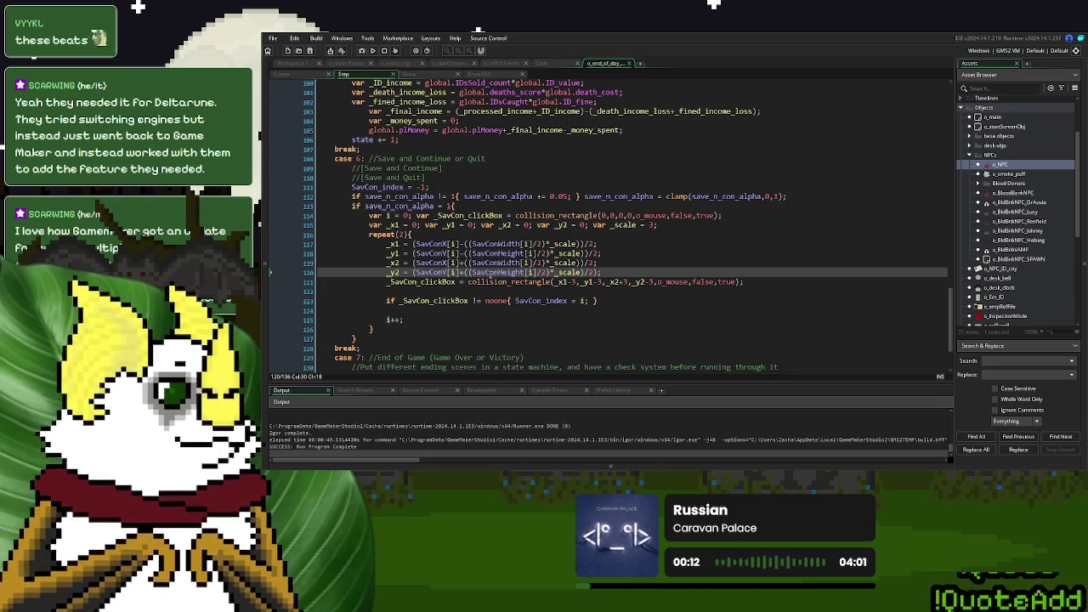
left_click(489, 273)
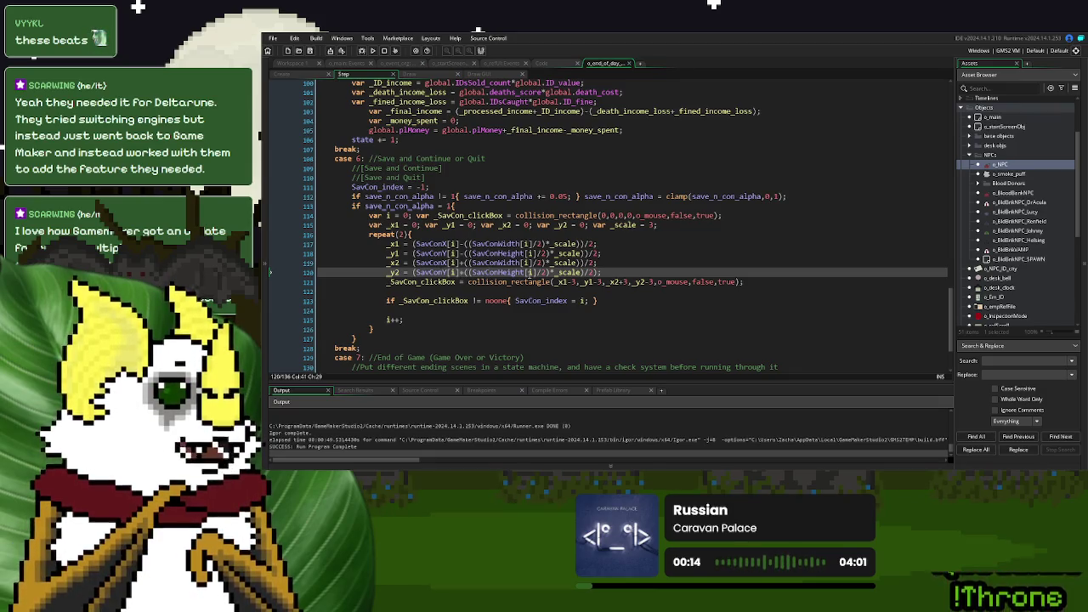
left_click(560, 272)
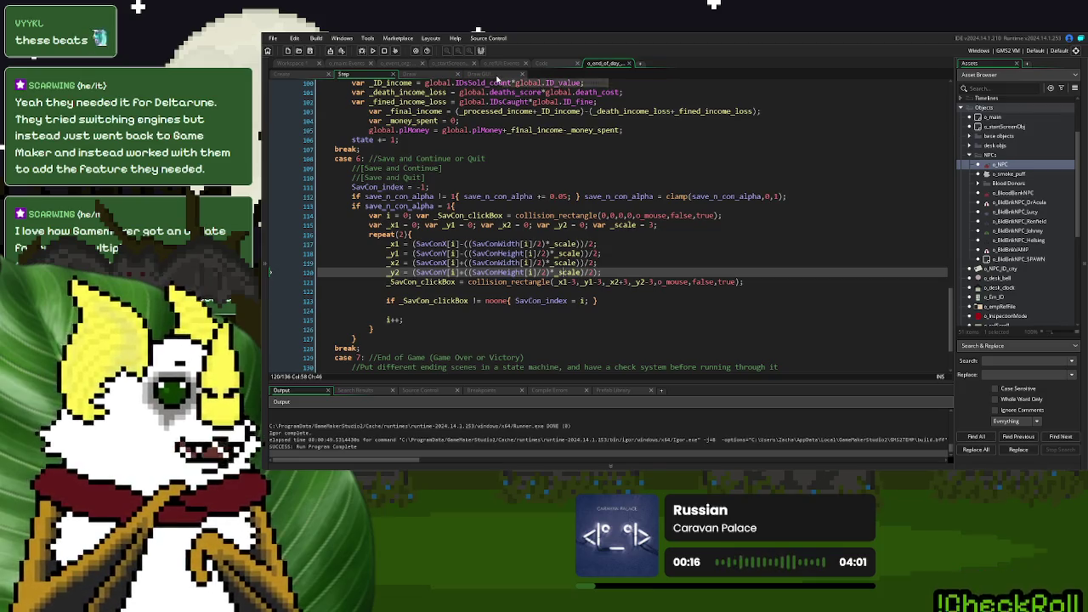
left_click(498, 75)
left_click(544, 286)
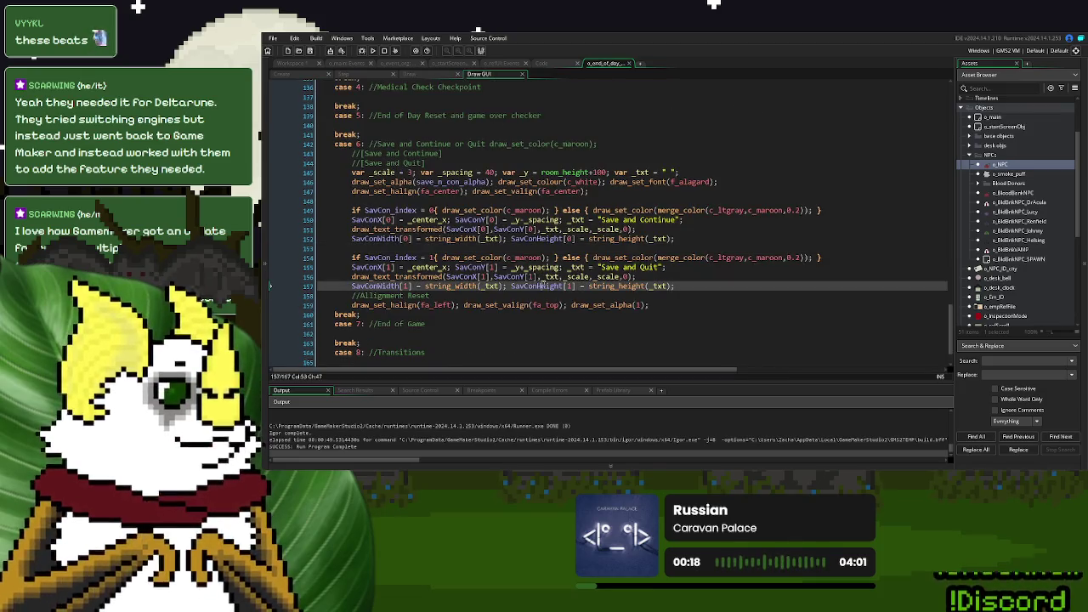
left_click(542, 229)
left_click(542, 239)
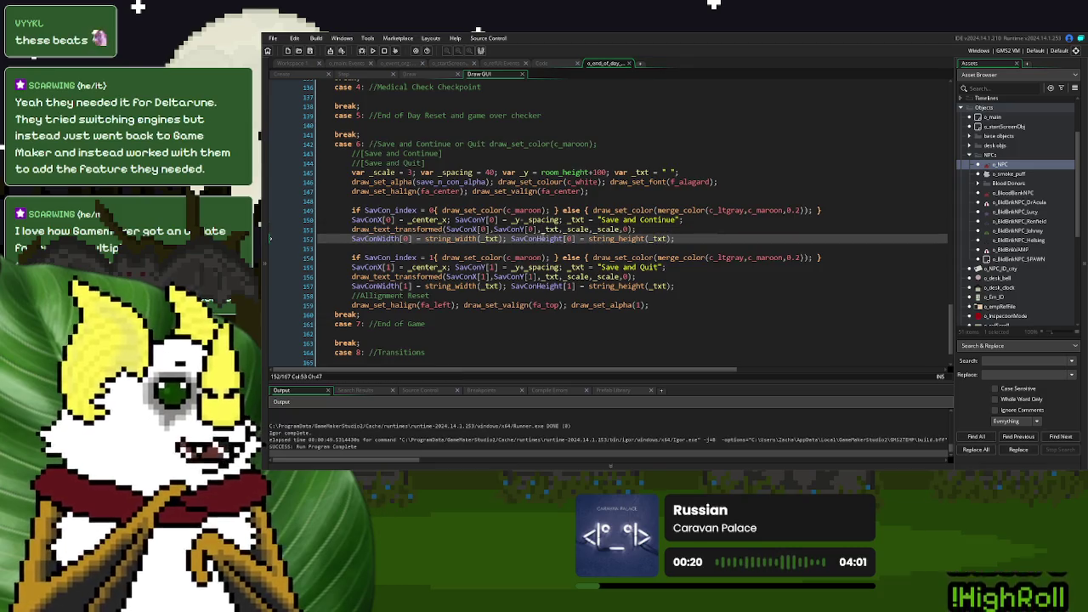
left_click(362, 76)
left_click(638, 282)
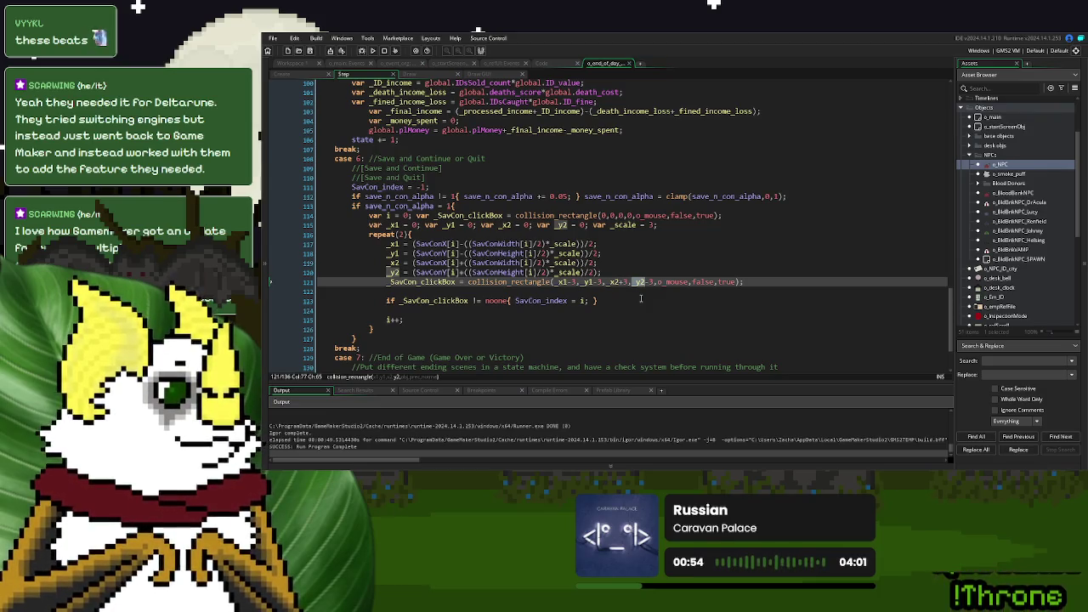
- Check the text height measurement, then select the Step event's button hit-detection loop for reuse
left_click(483, 75)
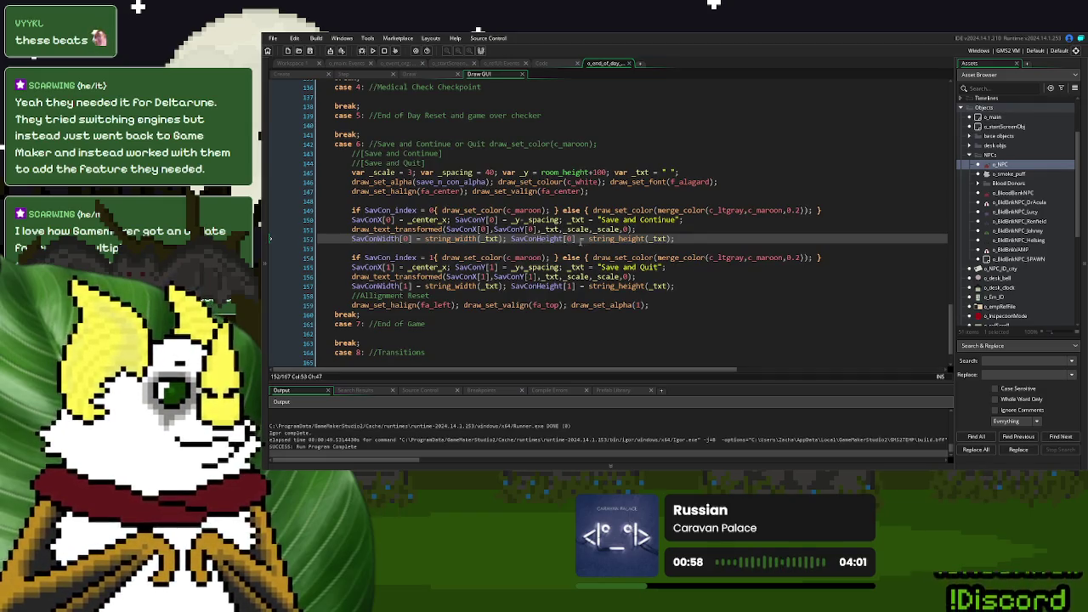
left_click(635, 285)
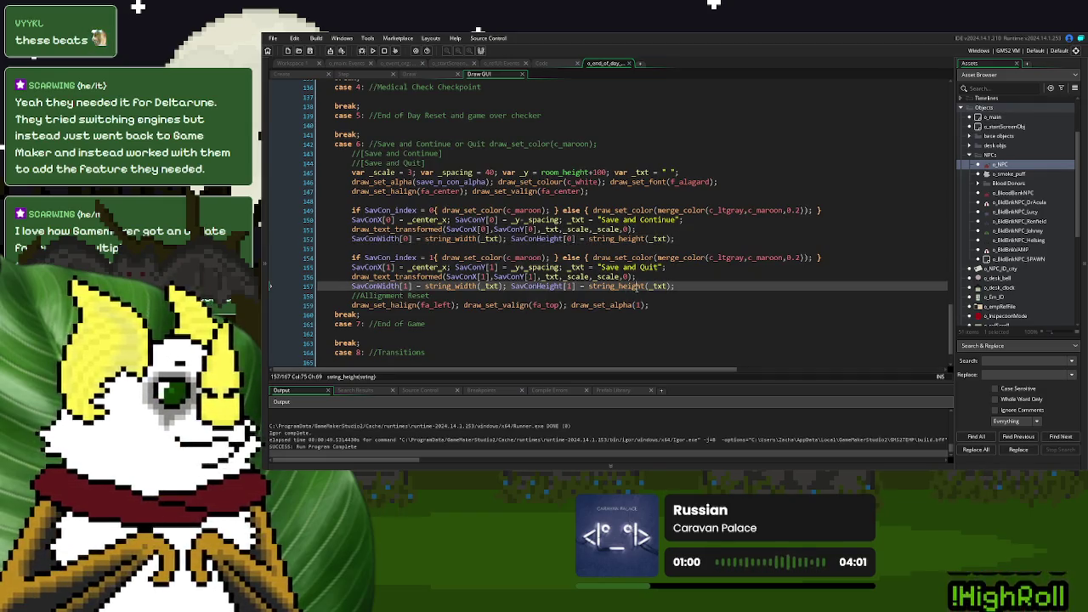
left_click(669, 286)
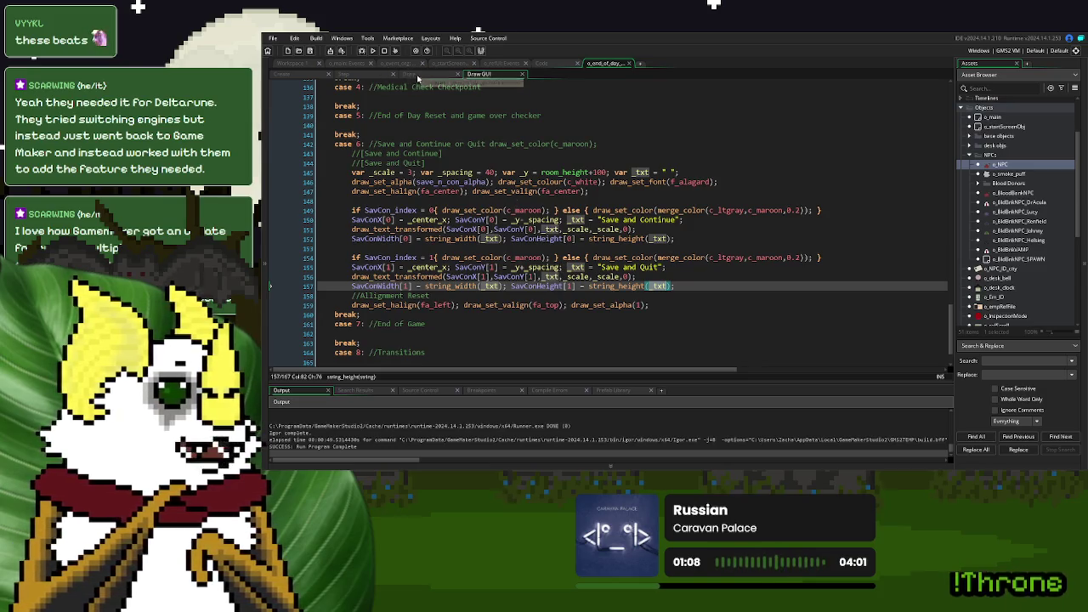
left_click(375, 76)
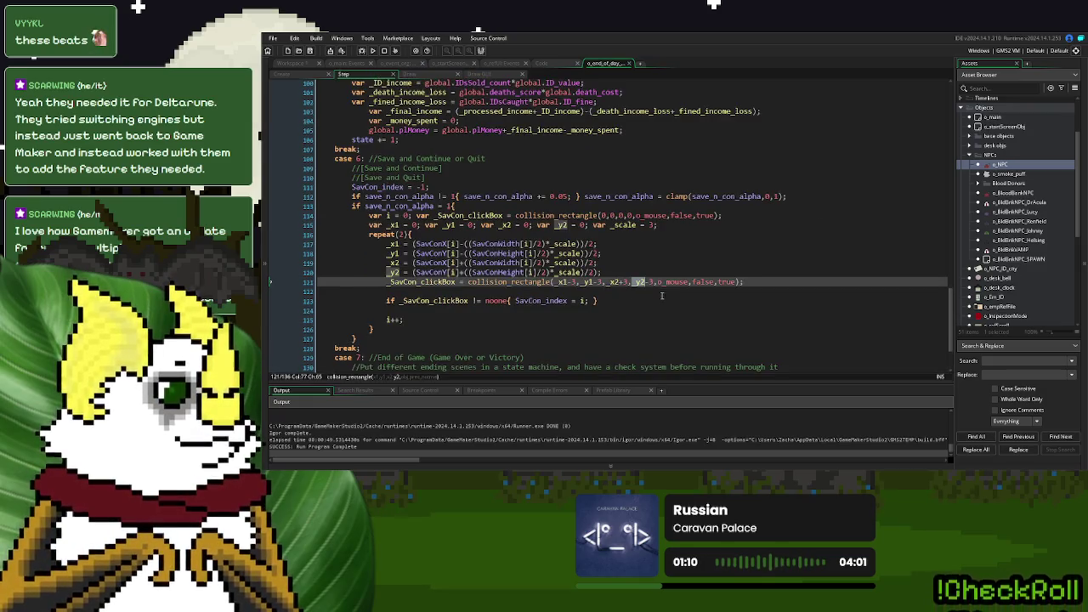
left_click(662, 291)
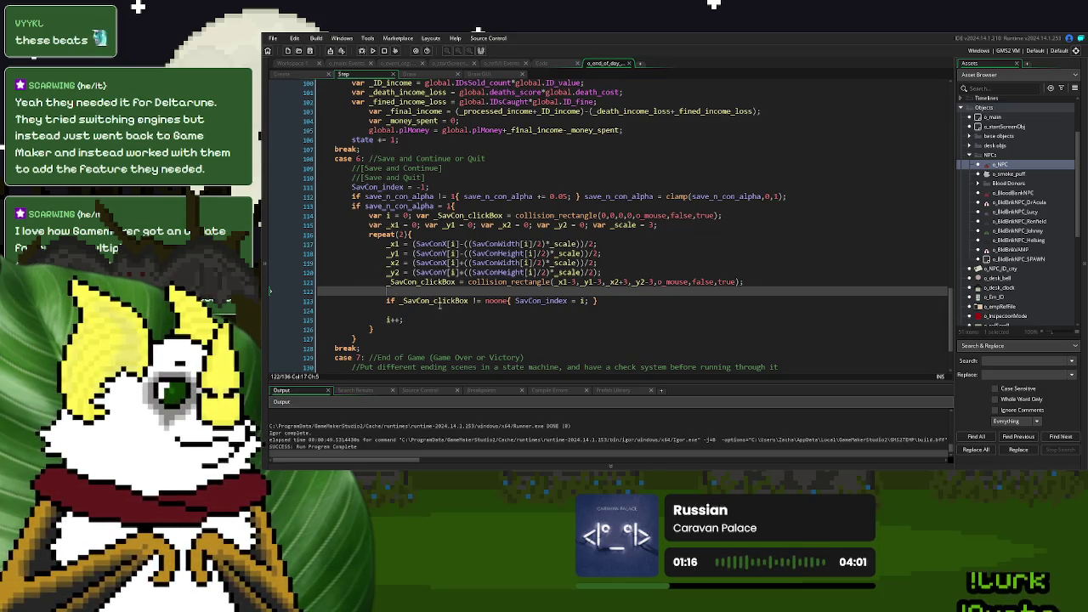
left_click_drag(404, 319, 371, 210)
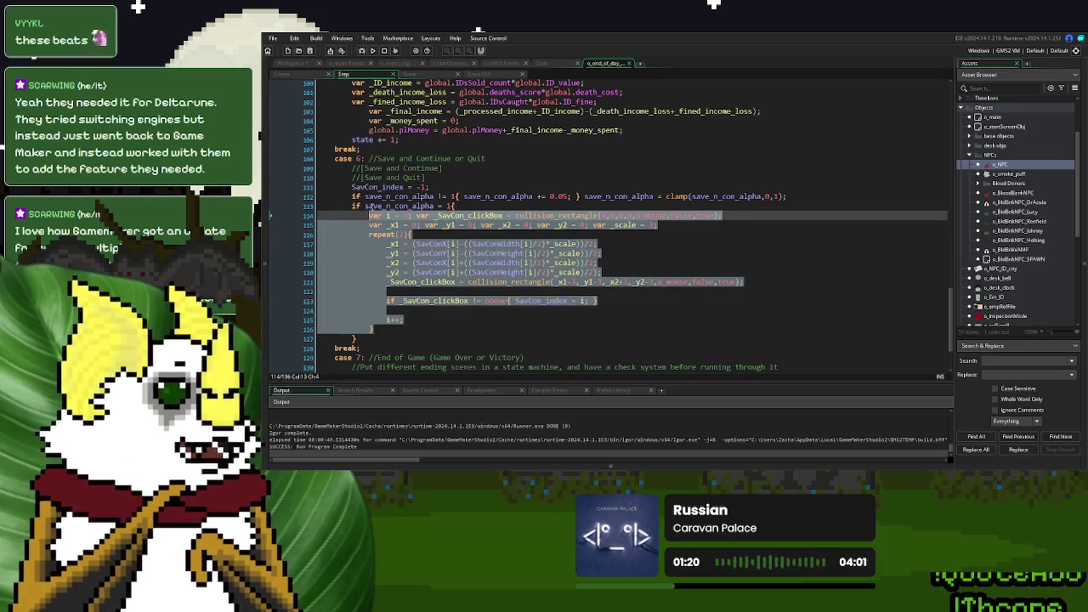
left_click(419, 74)
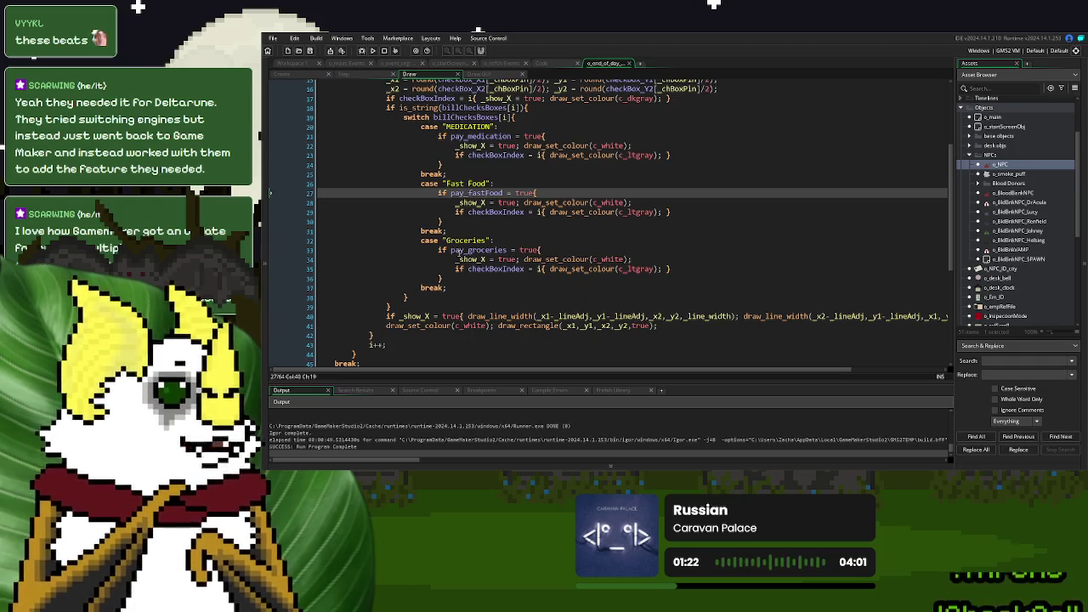
- Paste the hit-detection loop under case 6 in the Draw event and dedent it one level
scroll(458, 252, "down", 7)
left_click(434, 261)
key("ctrl+v")
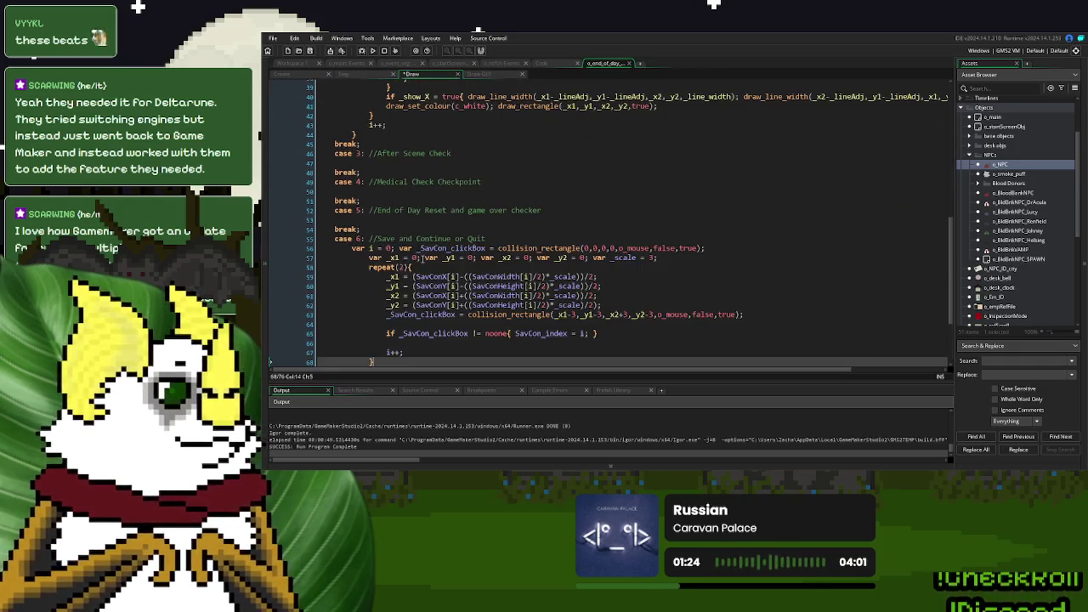
left_click_drag(374, 293, 365, 189)
key("shift+Tab")
left_click(421, 249)
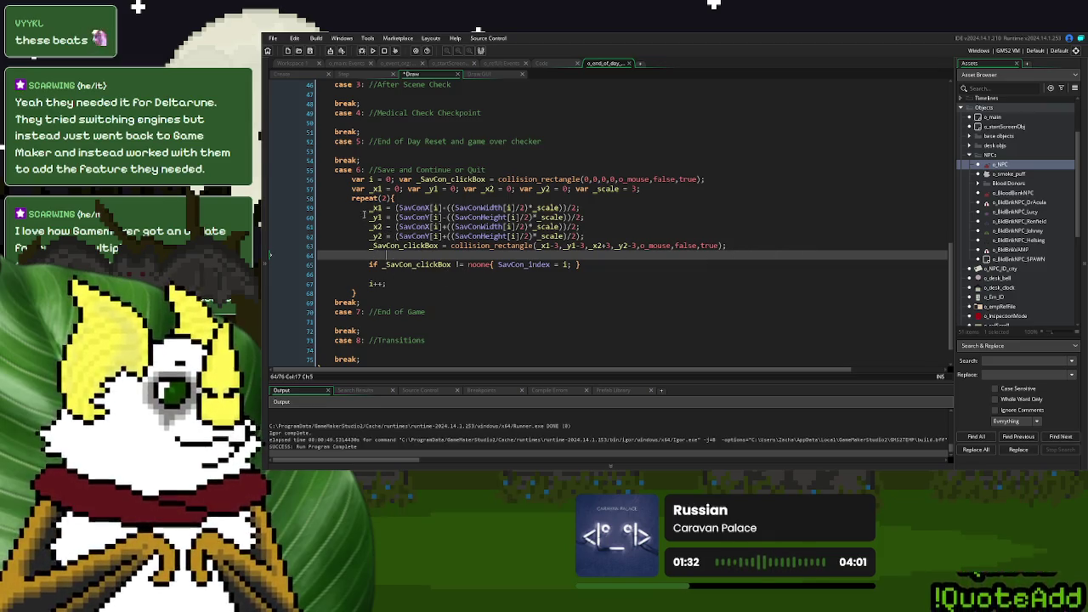
- Replace the click-index check with draw_set_colour(c_red);
left_click(395, 274)
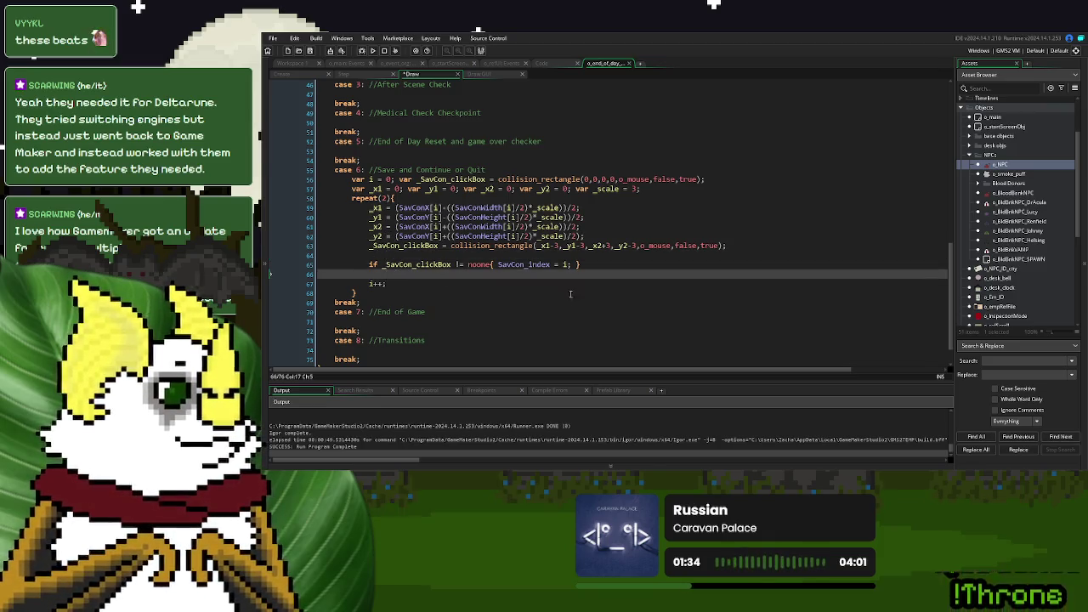
left_click_drag(387, 272, 369, 257)
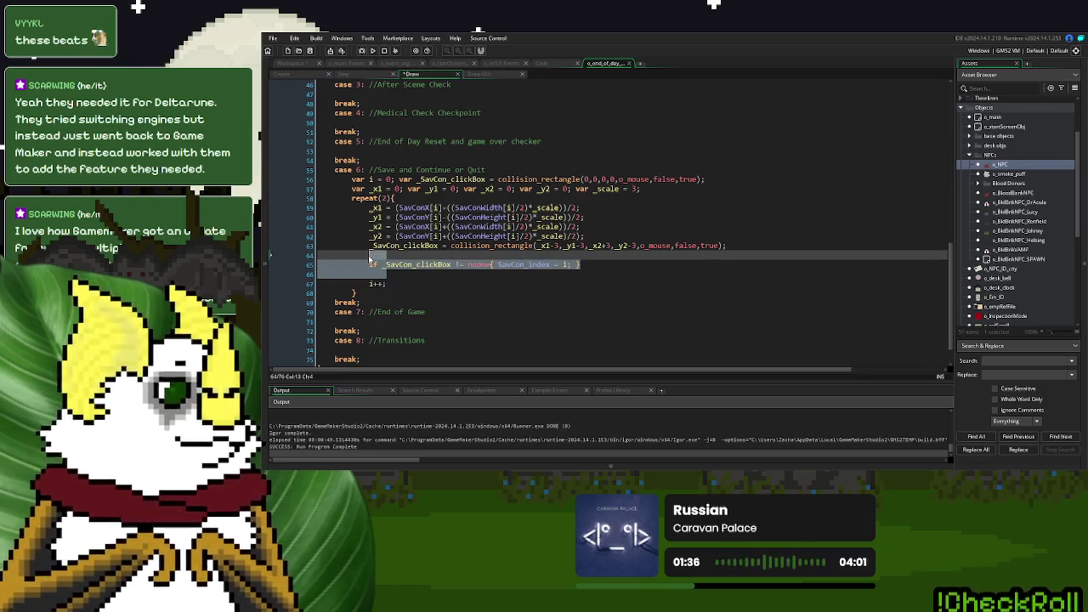
key("Delete")
type("draw")
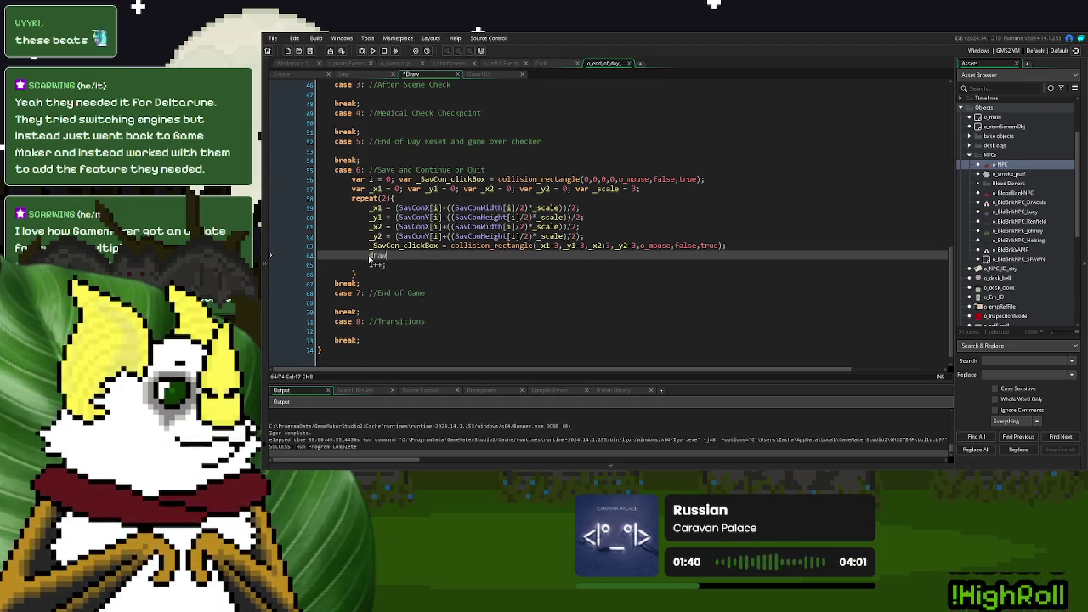
type("_set_co")
key("Return")
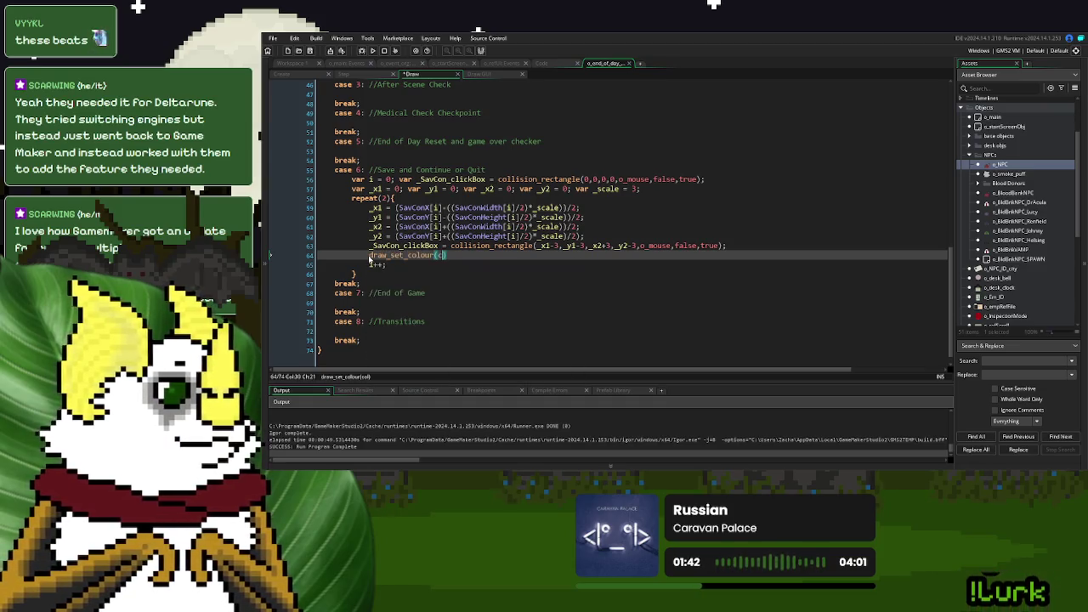
type("c_re")
key("Return")
type(";")
key("Return")
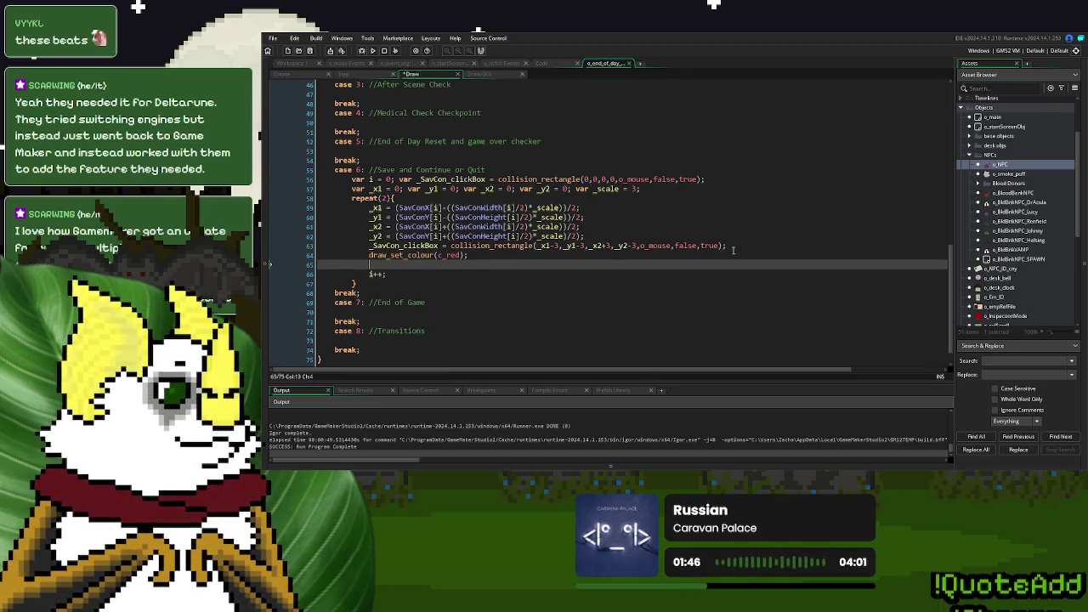
- Add draw_rectangle using the padded hit box coordinates, with outline set to true
type("draw_recta")
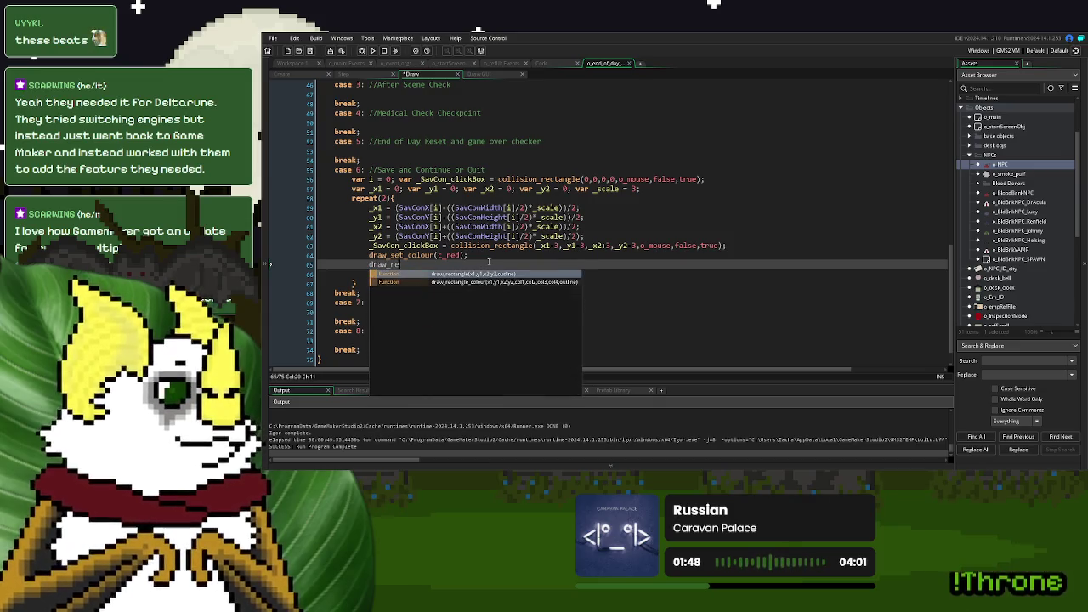
key("Return")
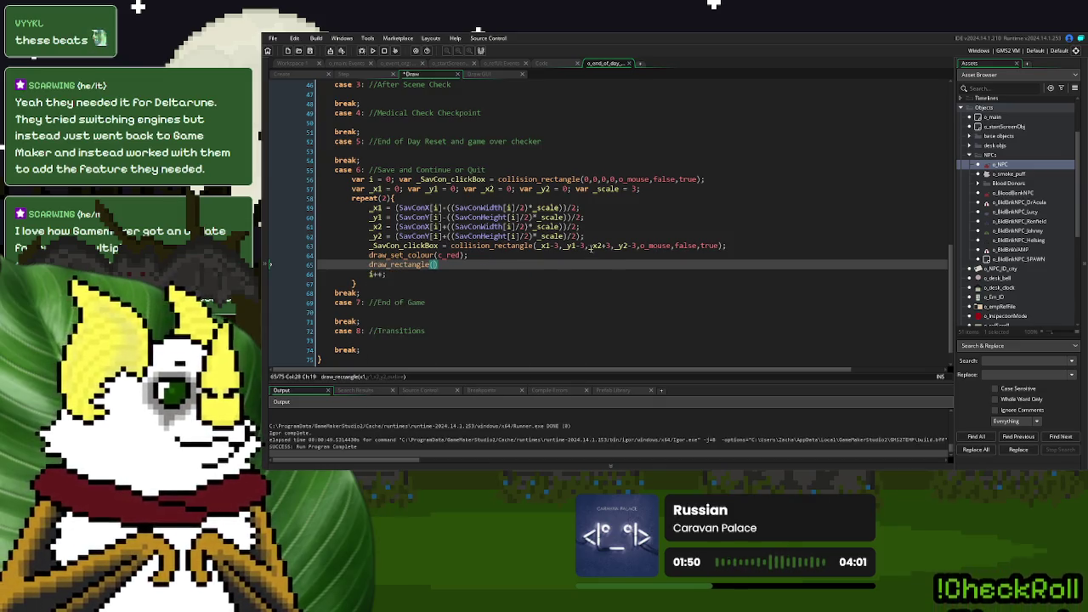
left_click_drag(636, 245, 536, 246)
key("ctrl+c")
left_click(436, 264)
key("ctrl+v")
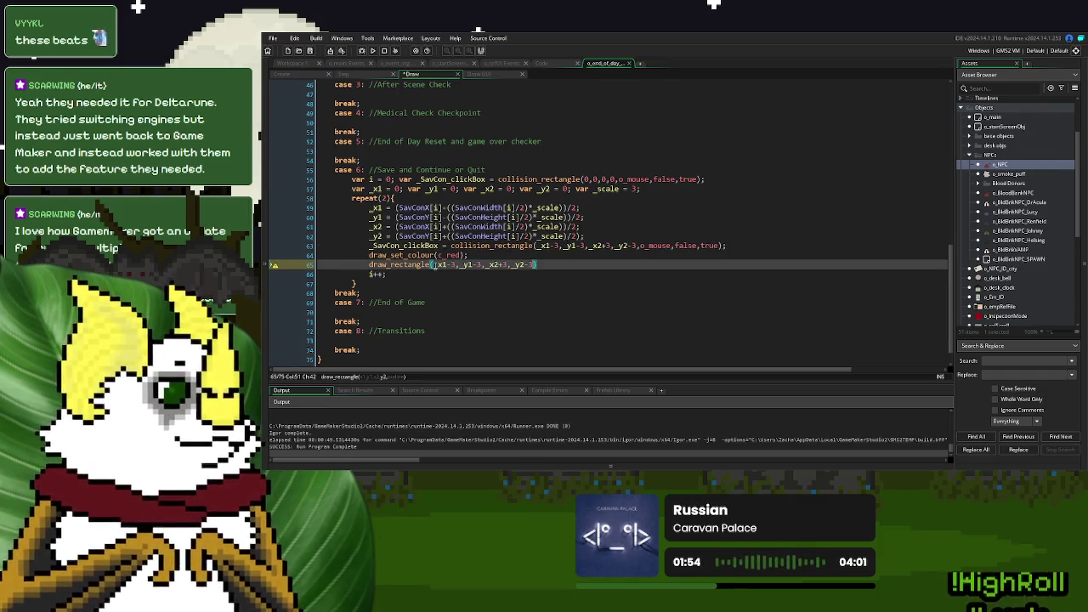
type(",true);")
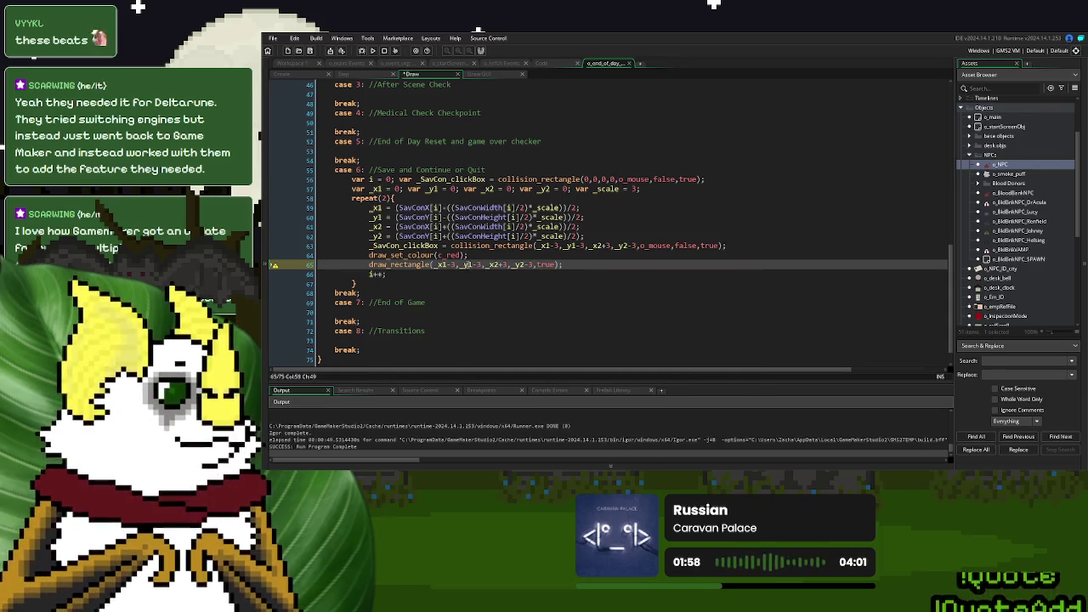
- Make the colour 'if i = 0 { c_red } else { c_green }'
left_click(368, 255)
type("if i = 0{")
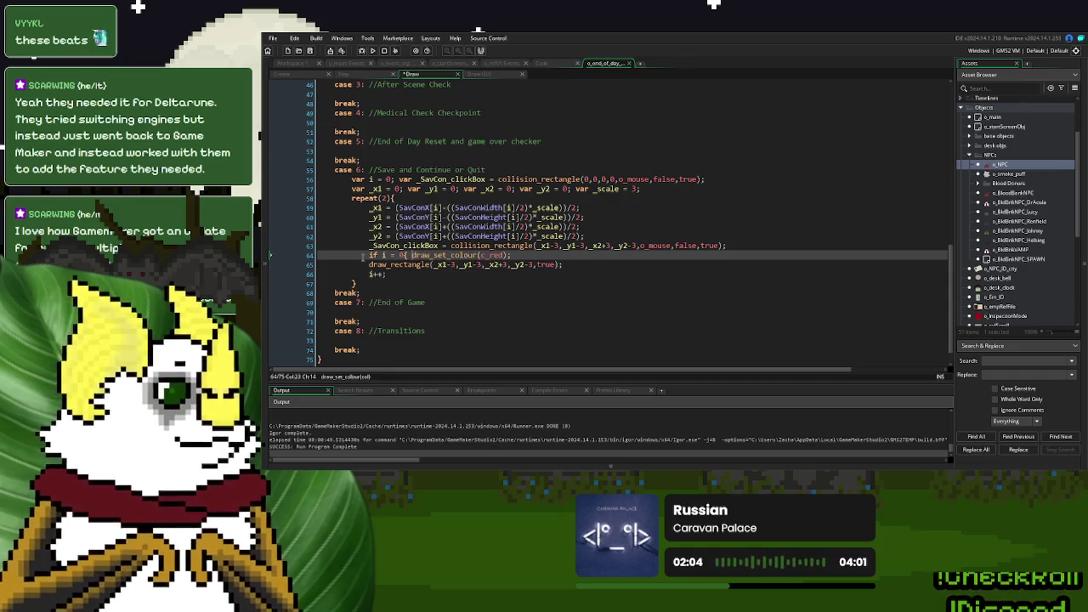
left_click(536, 256)
type("} else { ")
type(" }")
mouse_move(512, 255)
left_mouse_down()
mouse_move(396, 255)
mouse_move(411, 255)
left_mouse_up()
key("ctrl+c")
left_click(557, 255)
key("ctrl+v")
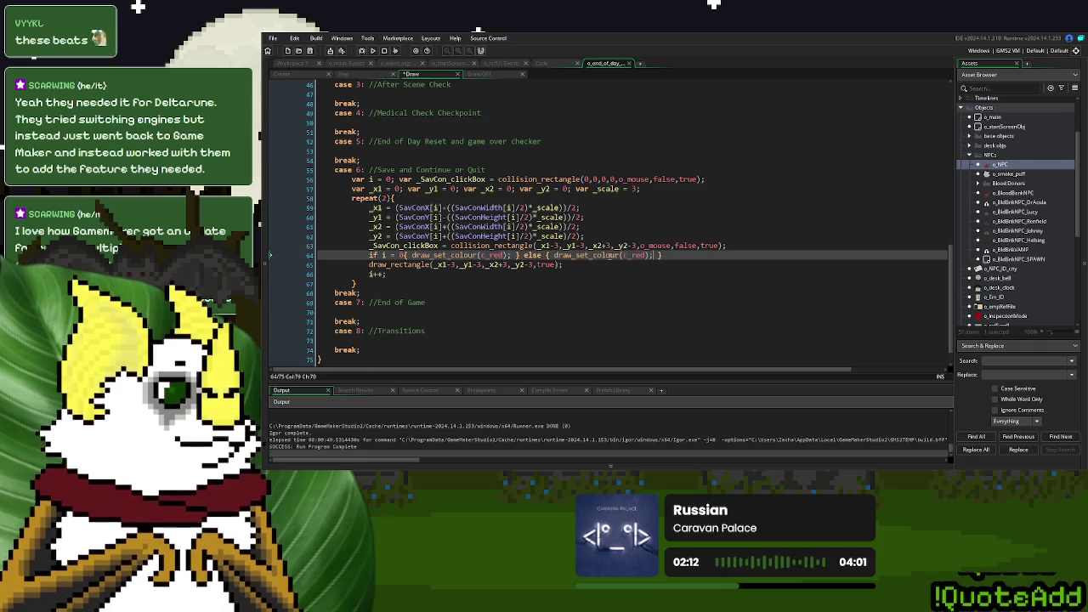
double_click(630, 255)
type("c_green")
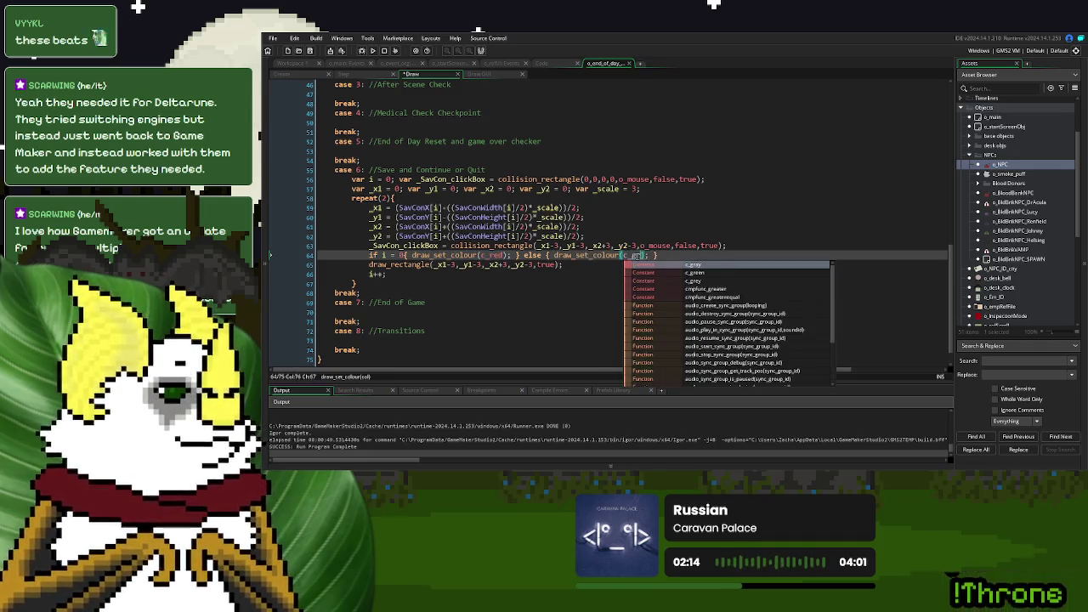
key("Return")
- Delete the leftover collision line in the loop and run the game
left_click(370, 255)
key("shift+Up")
key("BackSpace")
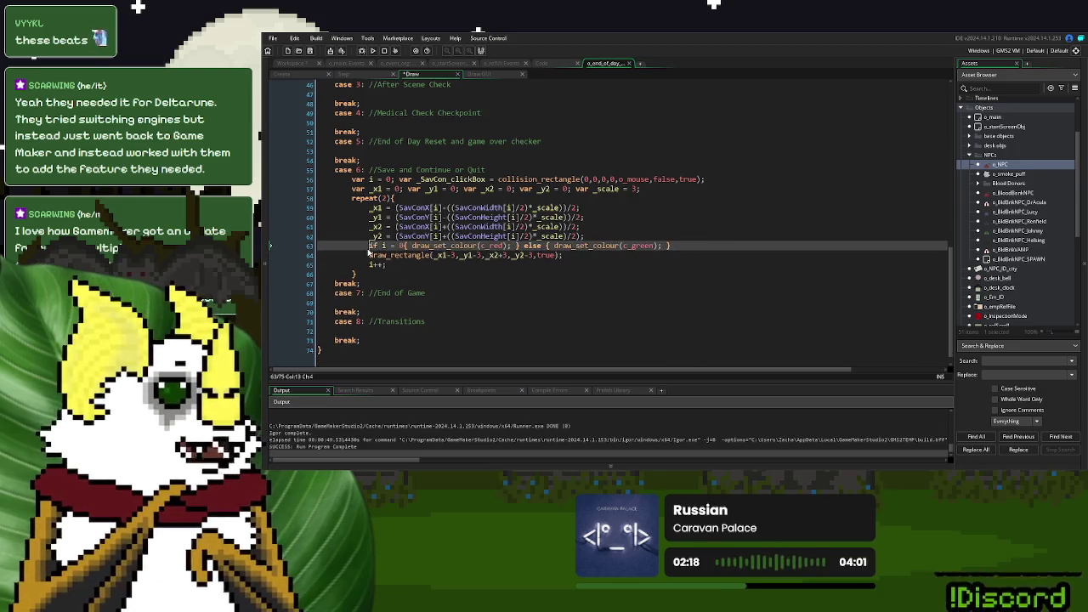
left_click(372, 51)
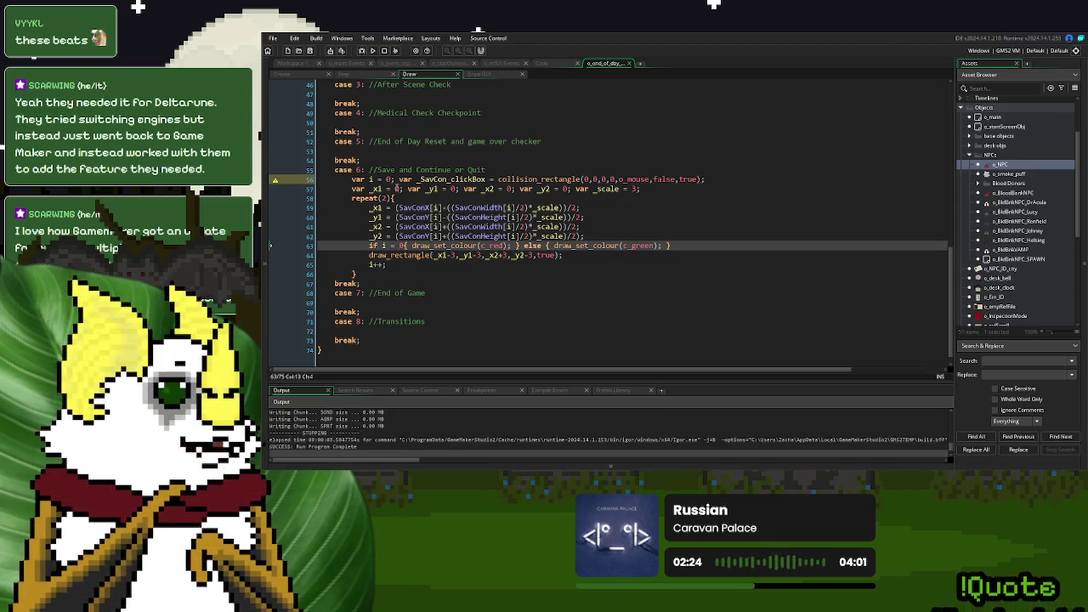
- Delete the unused collision declaration on line 56 and run the game again
left_click_drag(396, 180, 712, 179)
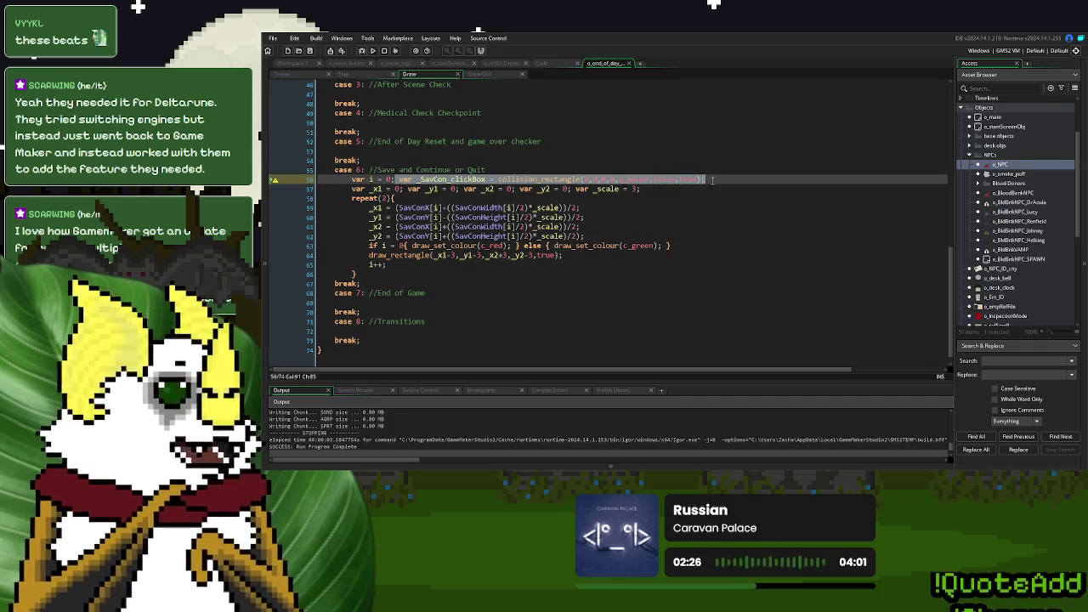
key("Delete")
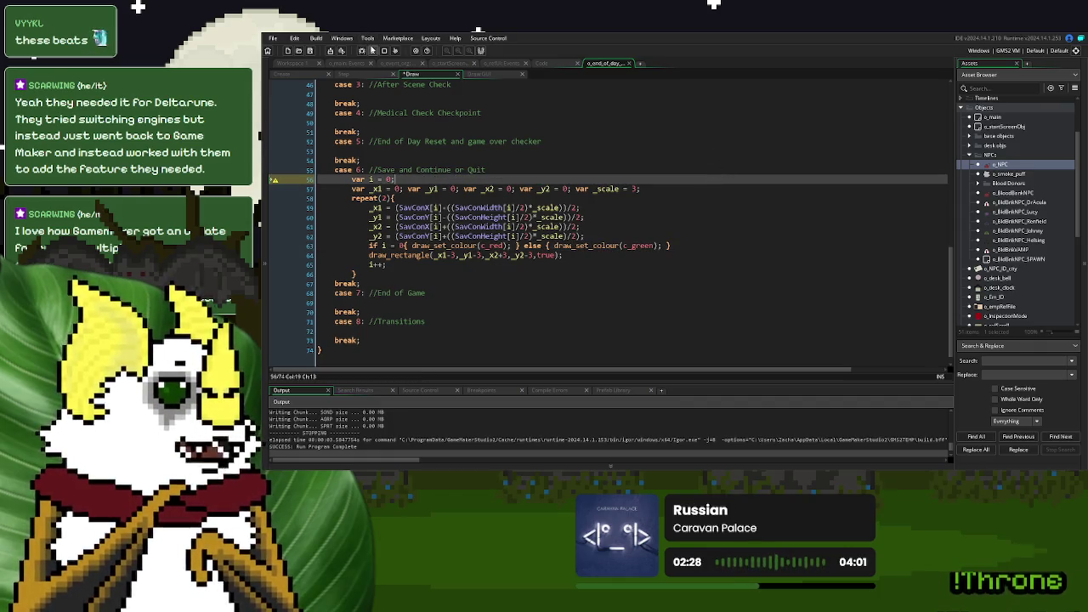
left_click(371, 50)
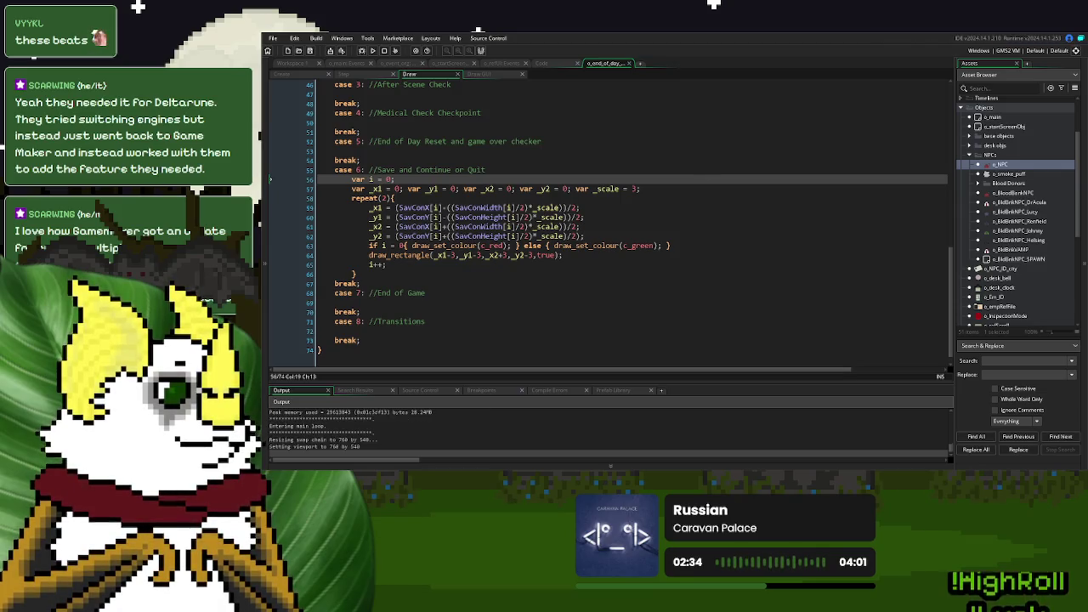
- Start a New Game, continue past Day 1 Over, tick Fast Food, and end Day 1
left_click(672, 171)
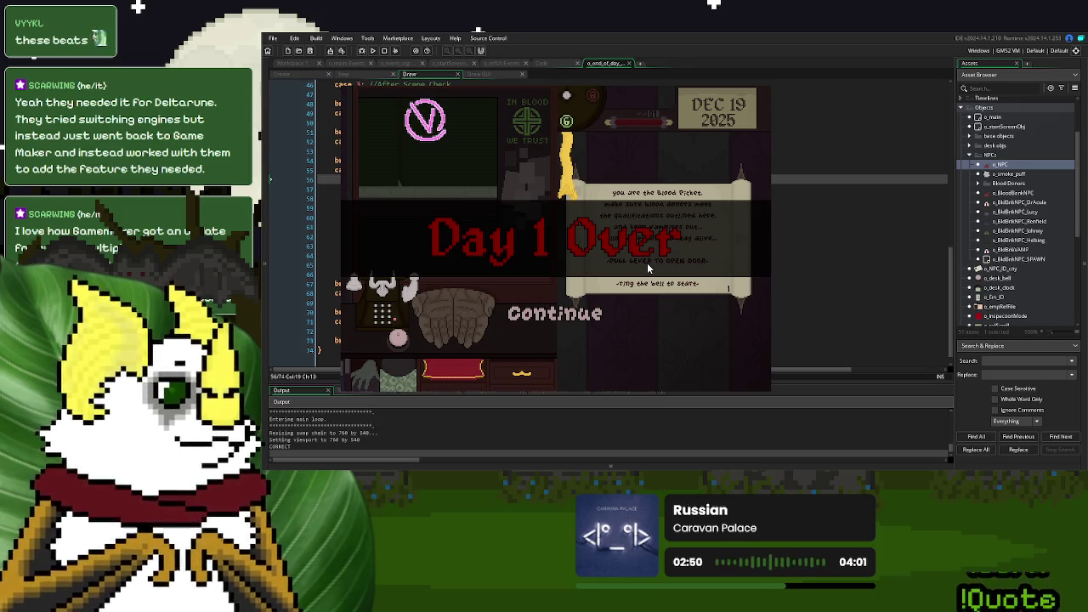
left_click(592, 317)
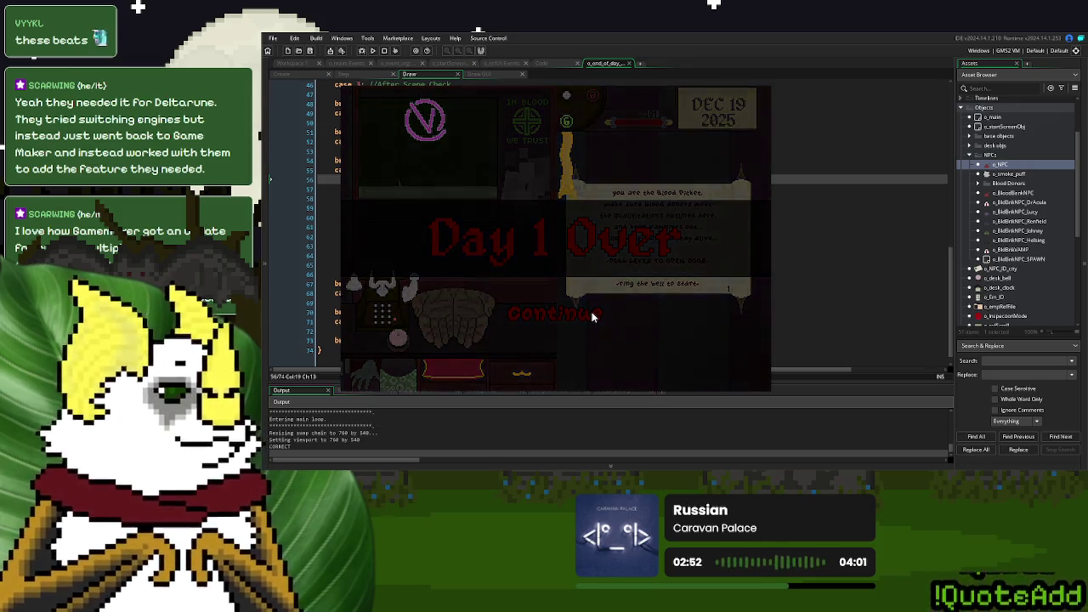
left_click(609, 184)
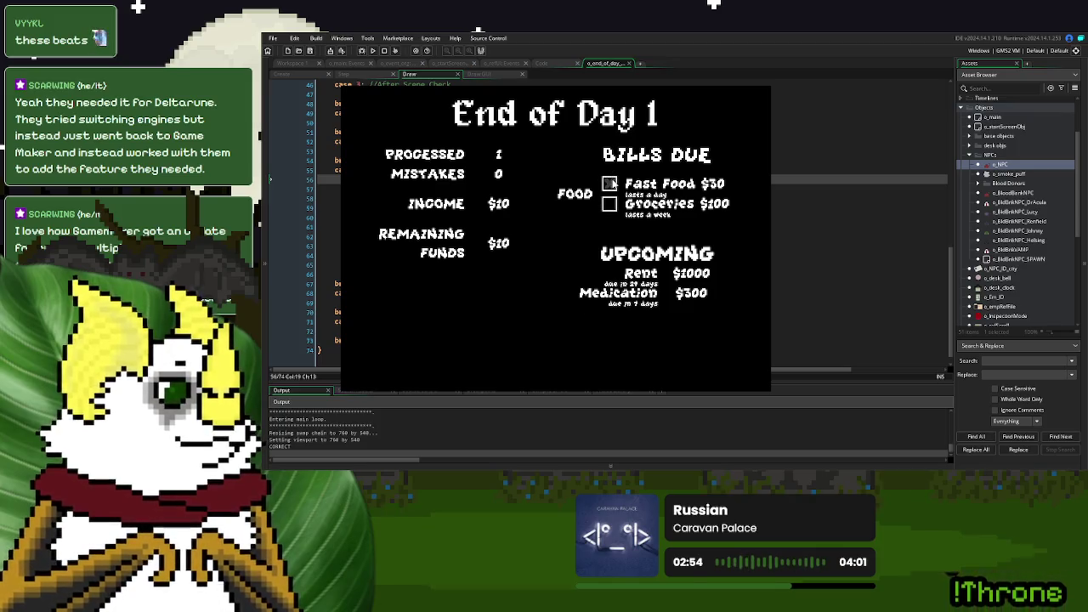
left_click(474, 349)
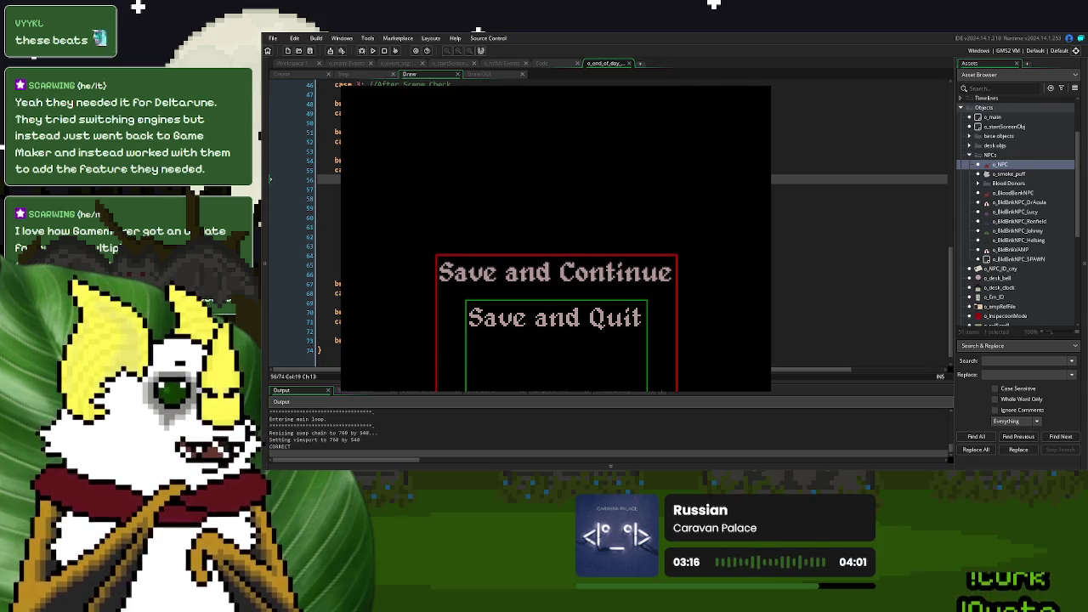
- Show the Draw GUI event's code and move along line 157 while the save menu stays running
key("ctrl+Tab")
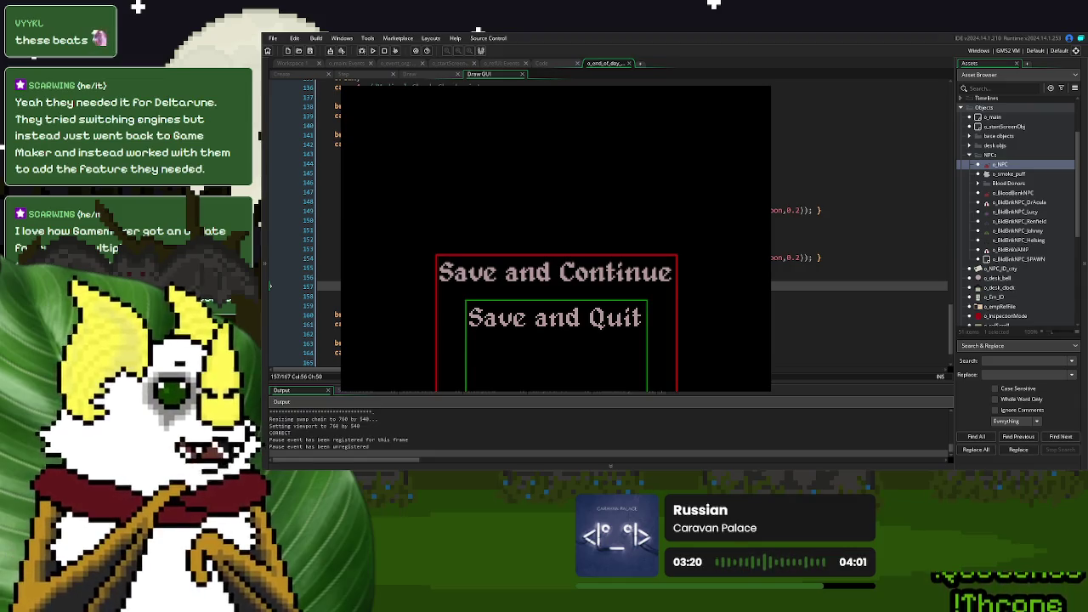
key("End")
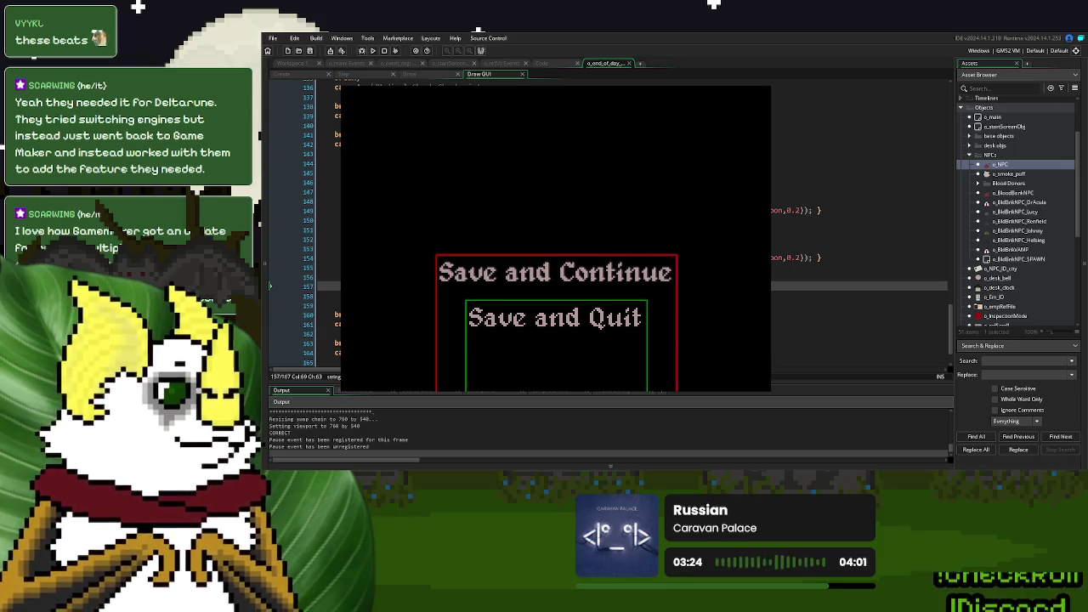
type("abc")
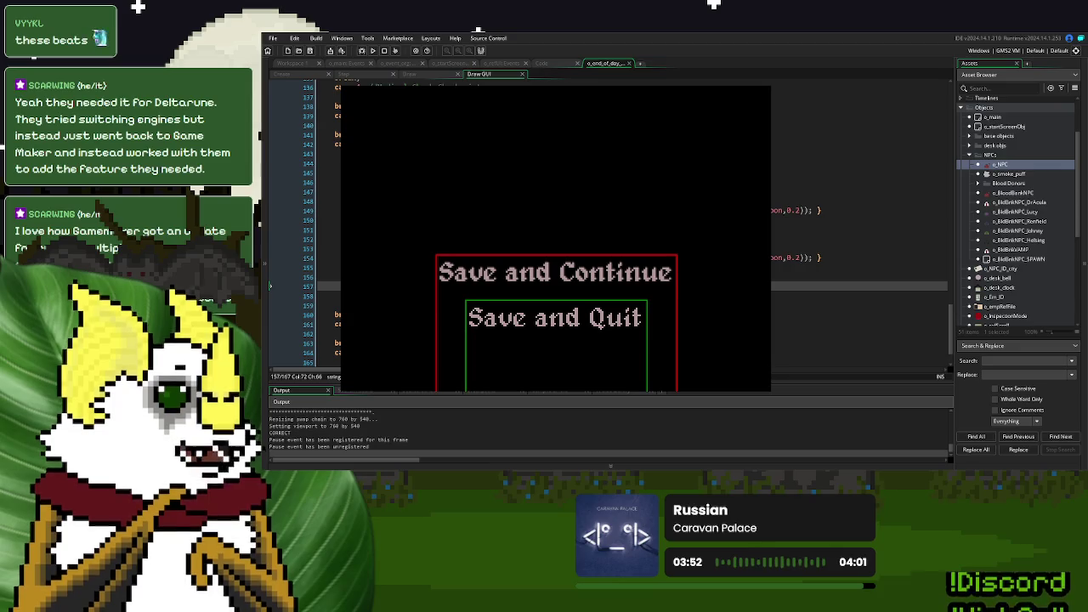
key("BackSpace")
key("BackSpace")
key("BackSpace")
key("BackSpace")
key("BackSpace")
key("BackSpace")
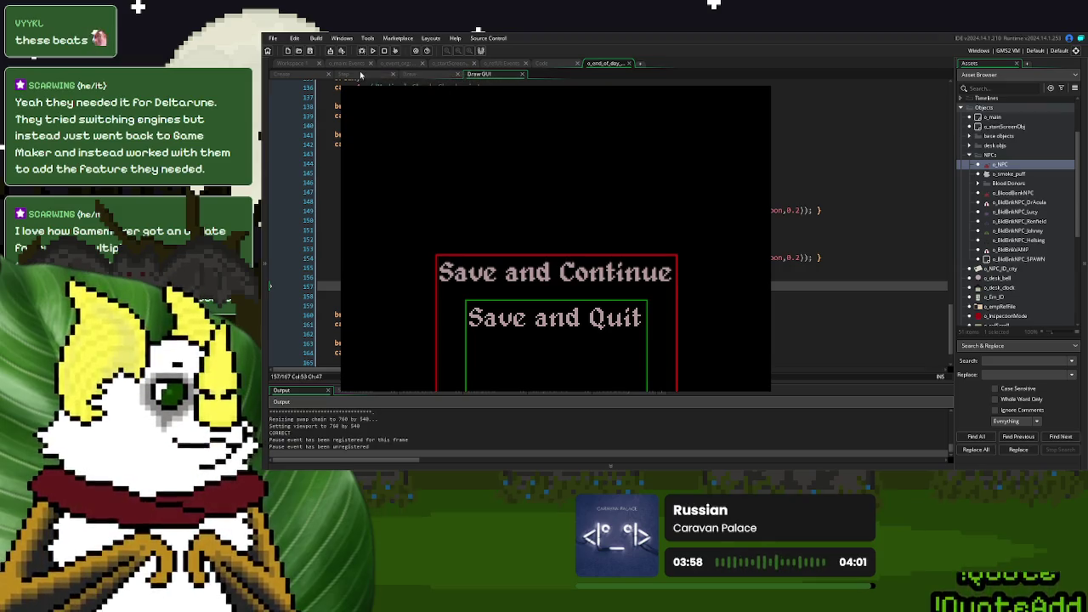
- Compare the Draw GUI code with the Step event's click-box code around lines 121–125
left_click(344, 74)
left_click(850, 281)
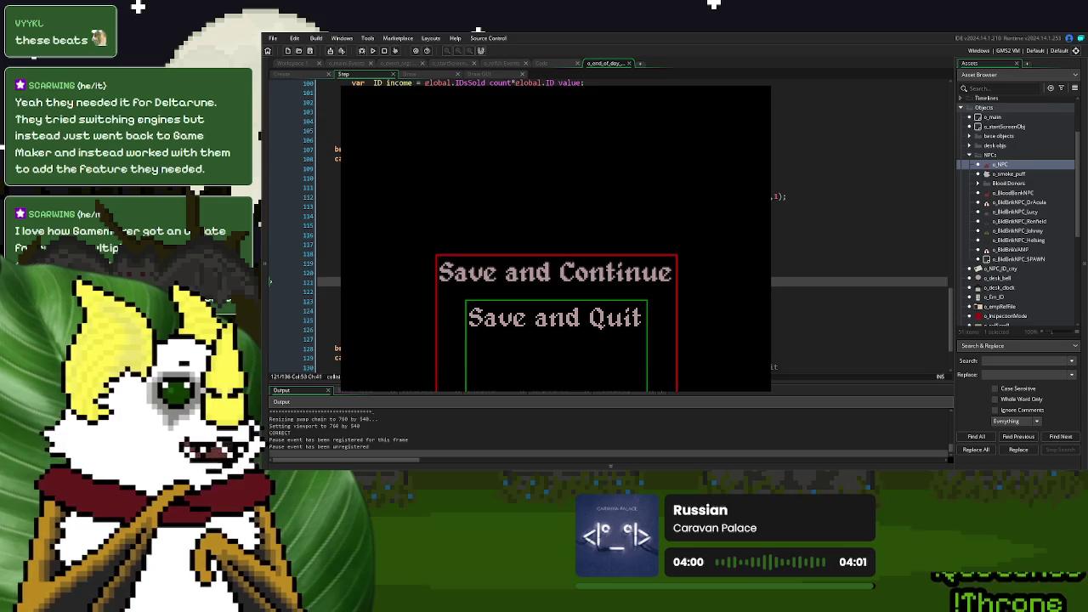
left_click(480, 74)
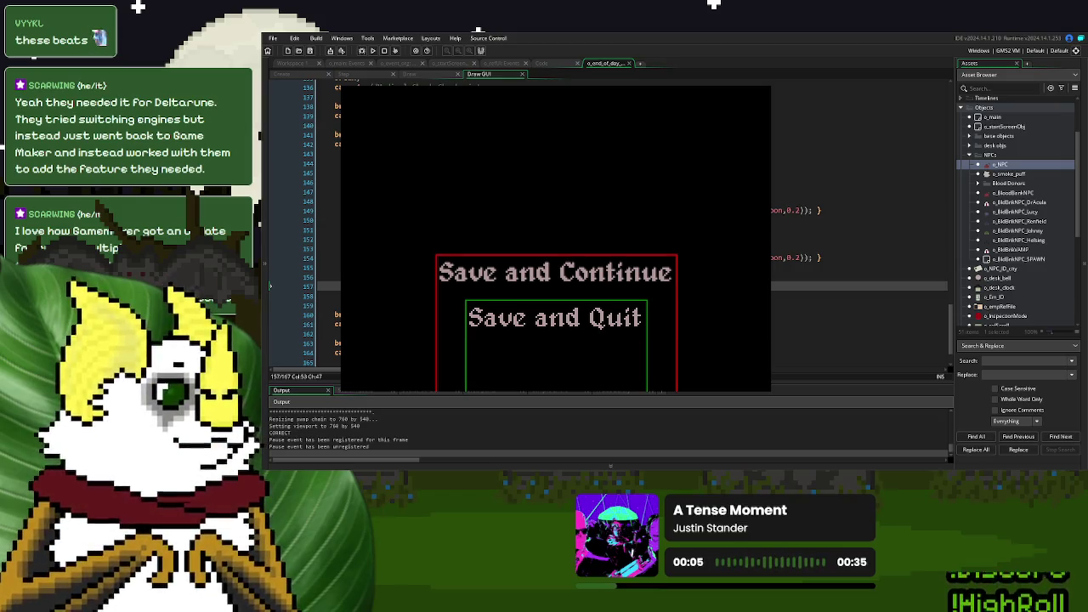
left_click(371, 78)
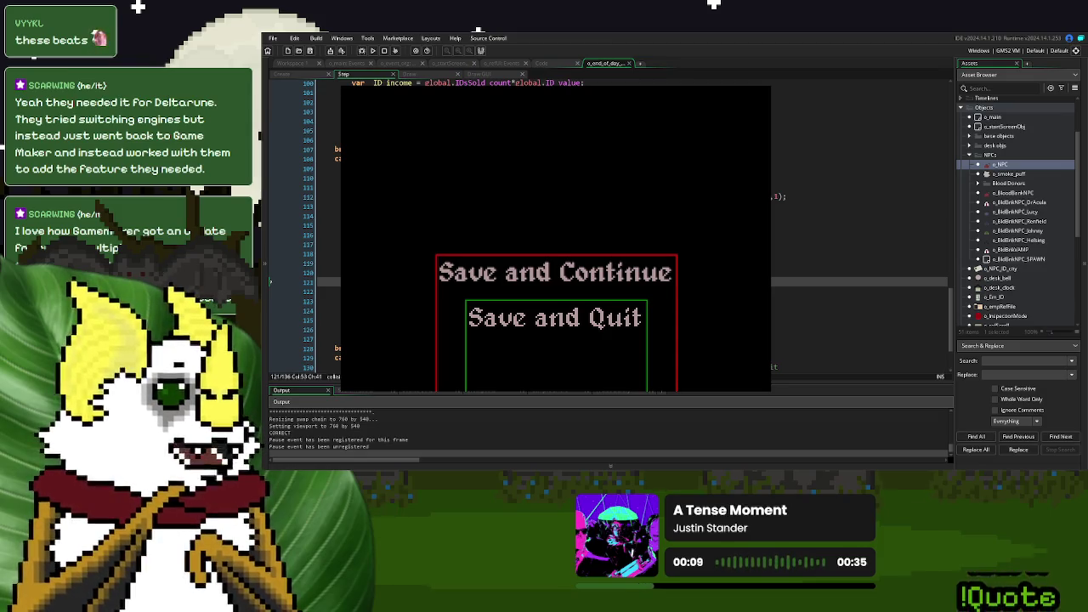
key("Down")
key("Down")
key("Down")
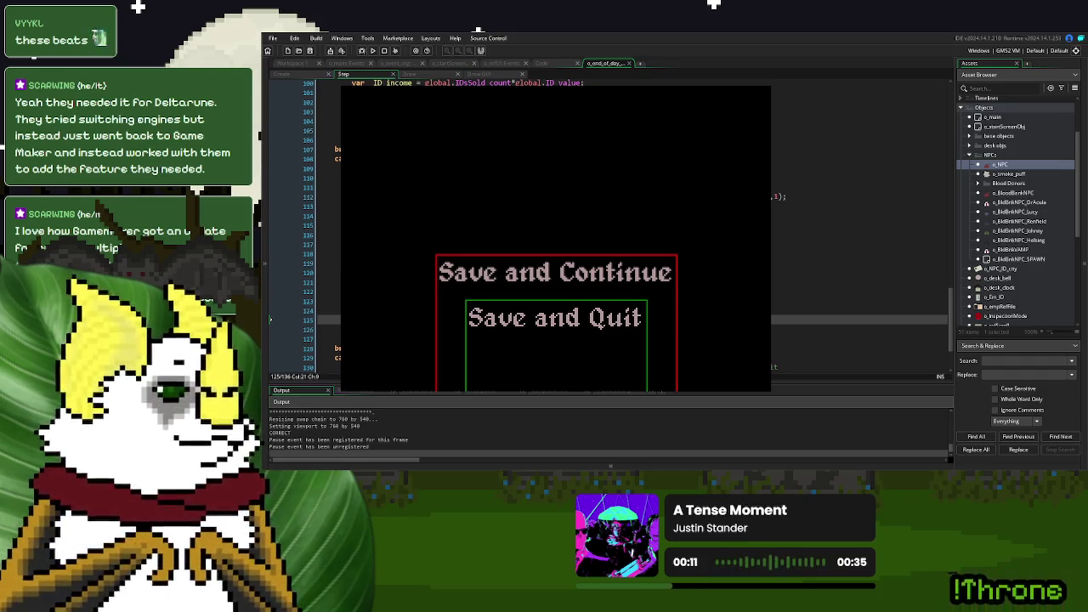
key("Up")
key("Up")
key("Up")
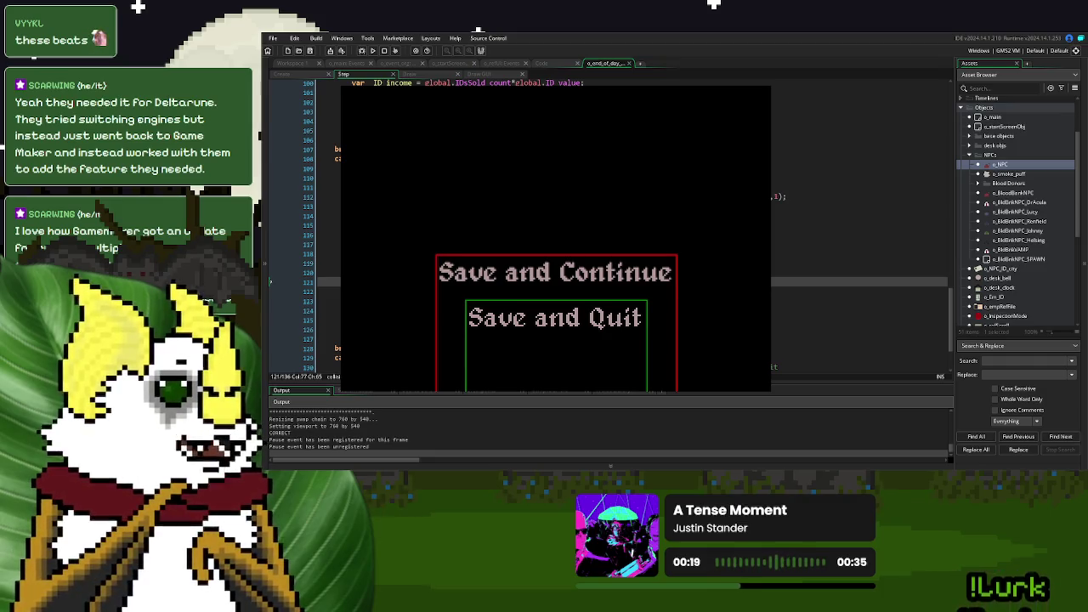
- Delete one character from the _y2 line on line 120 of the Step event, then review the script
left_click(850, 272)
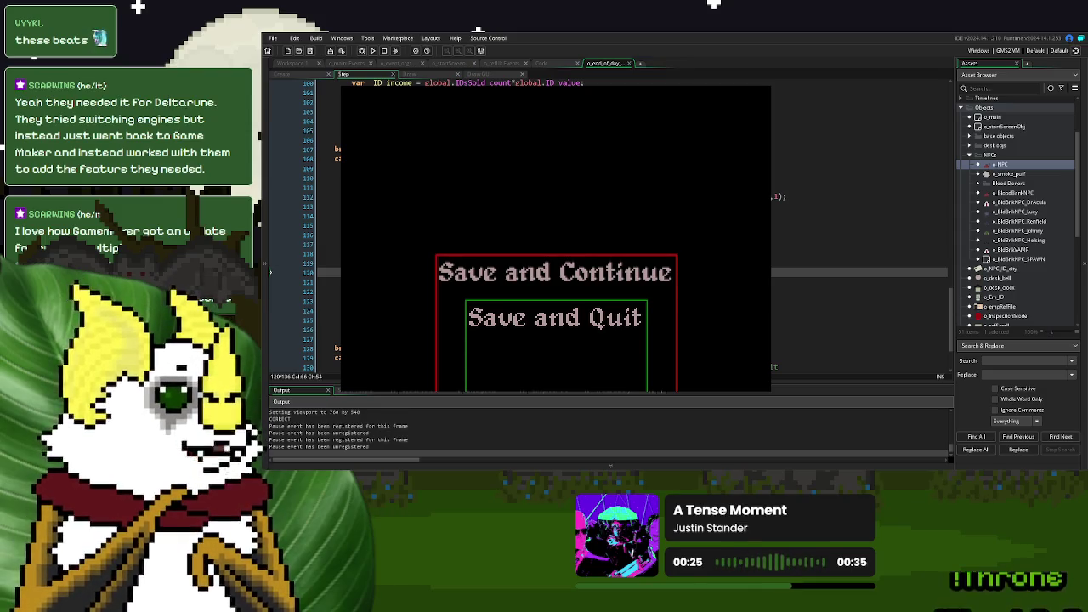
key("BackSpace")
key("BackSpace")
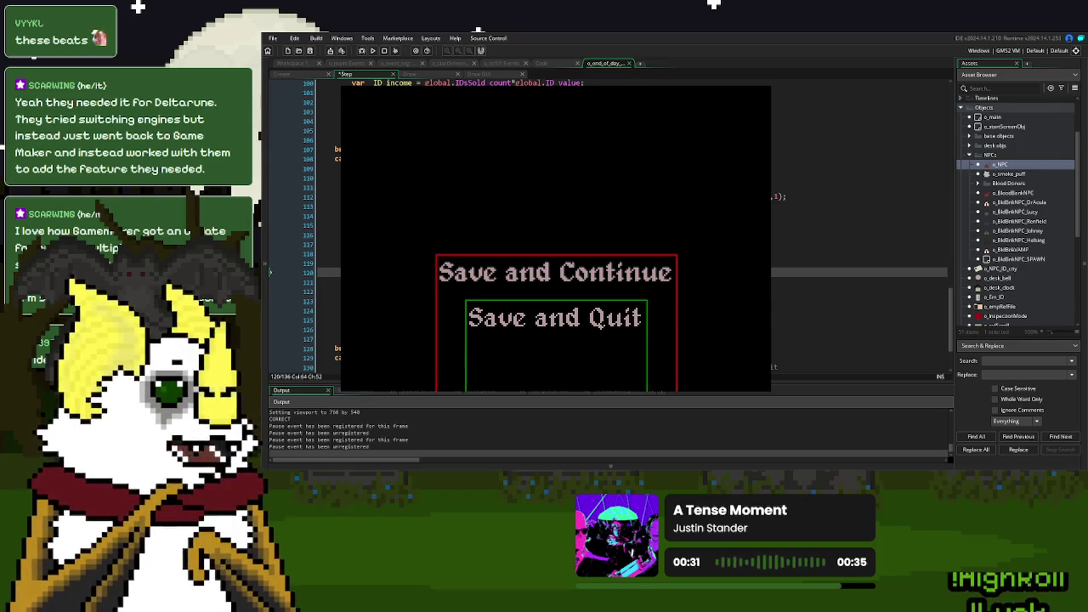
scroll(629, 230, "up", 3)
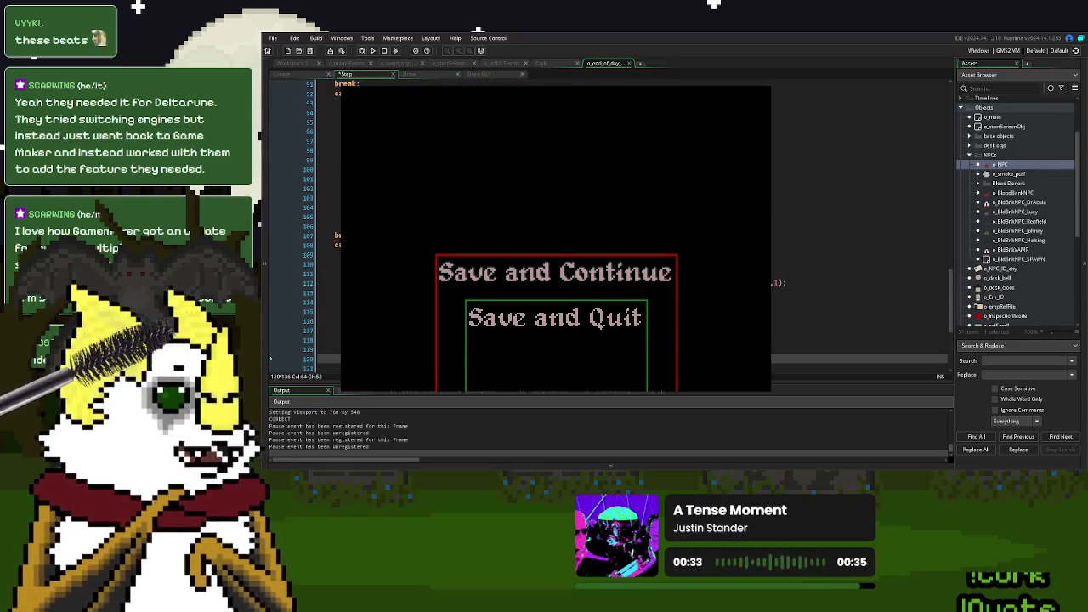
scroll(323, 230, "up", 9)
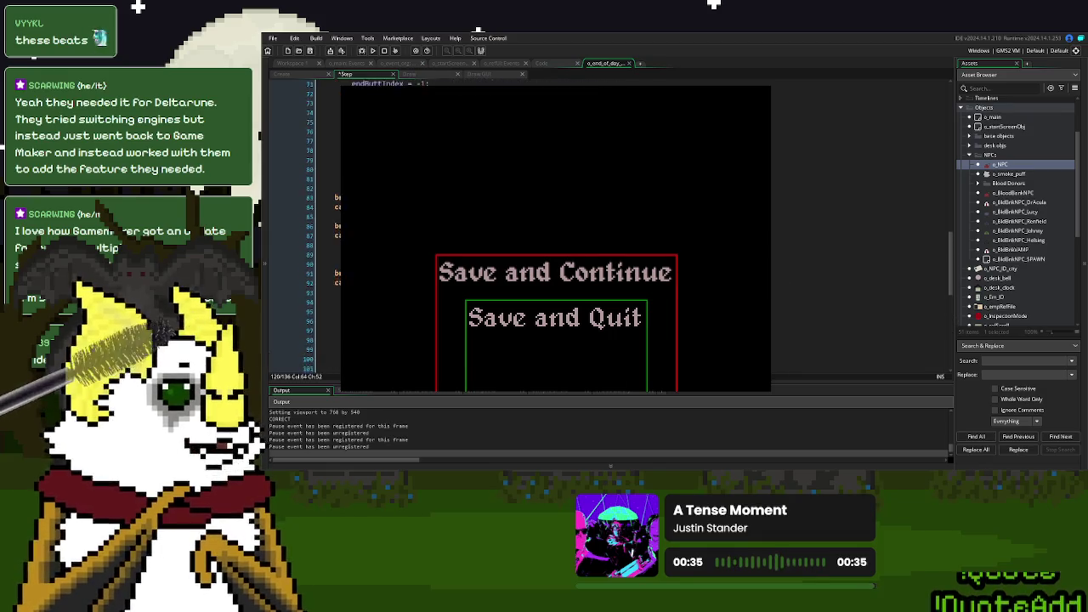
left_click(850, 199)
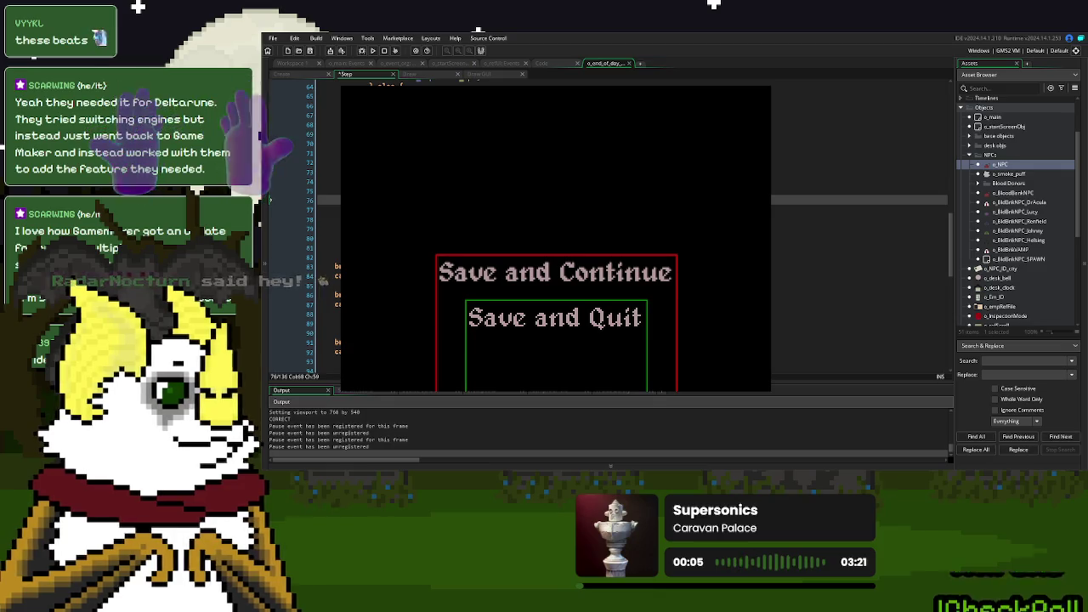
scroll(544, 229, "down", 10)
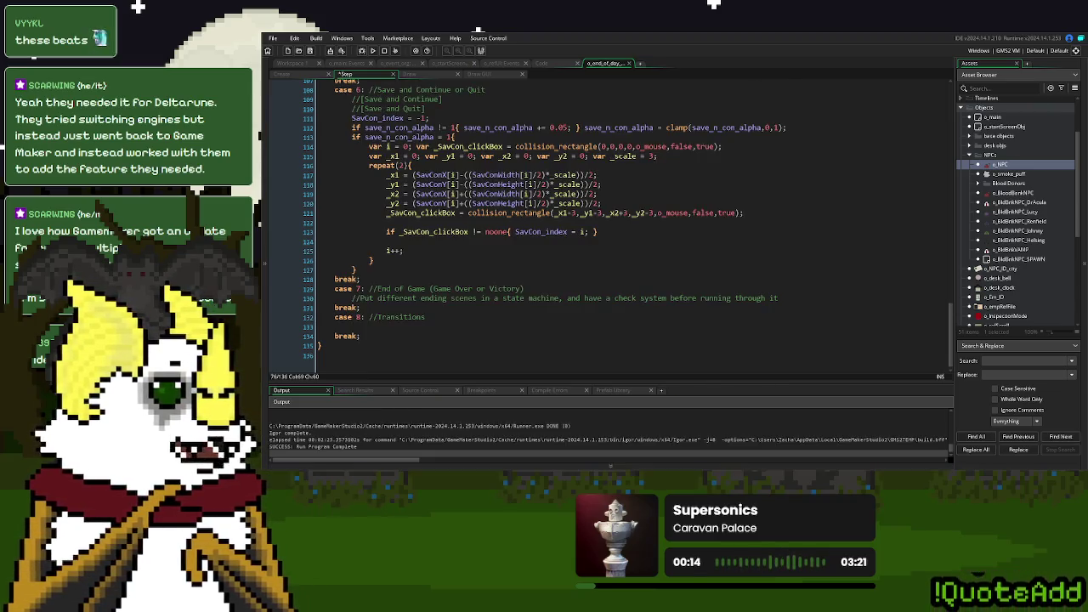
- Stop the game, then save the line 120 edit and relaunch with F5 into a New Game
left_click(762, 89)
left_click(590, 203)
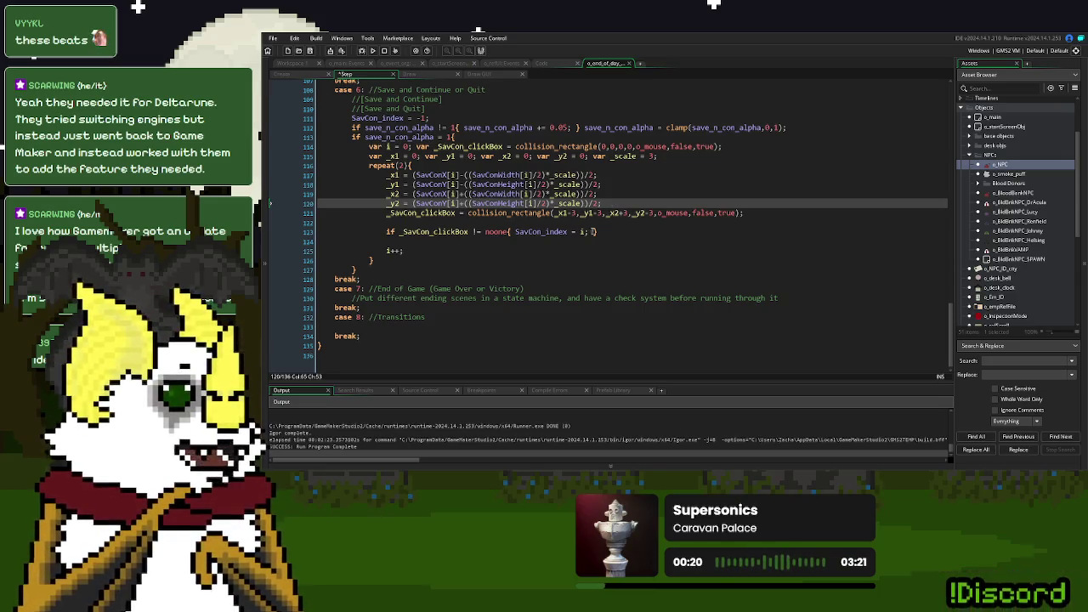
left_click(637, 204)
key("F5")
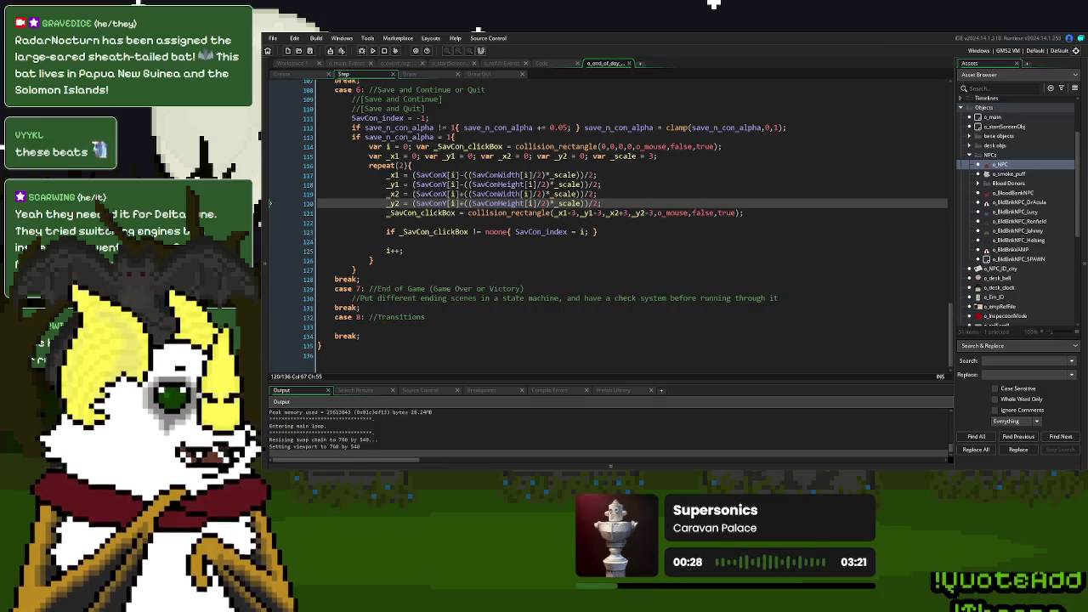
left_click(688, 172)
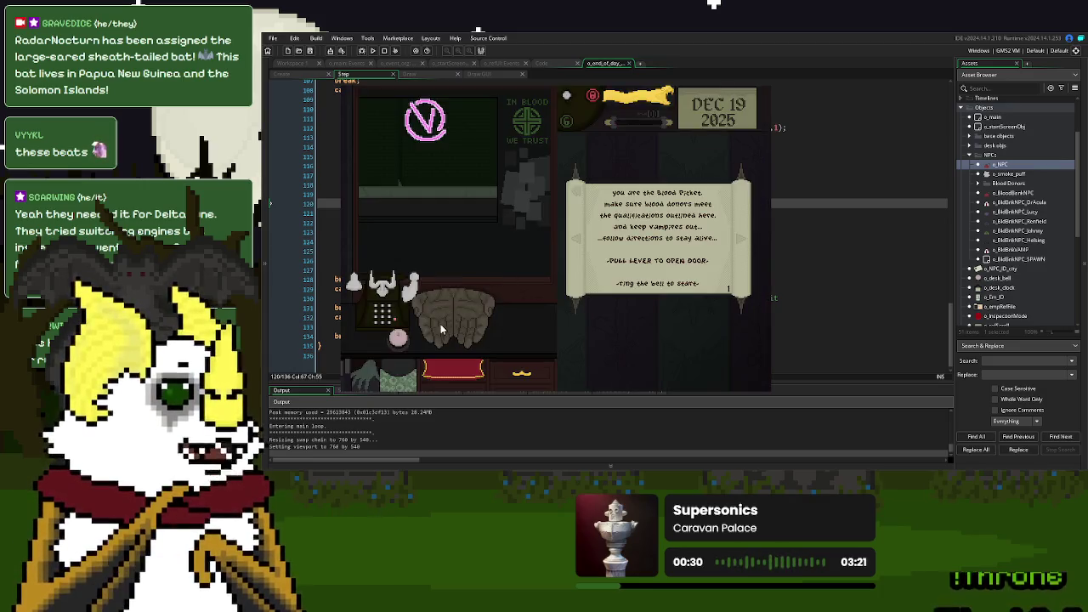
- Delete the hit-box outline code on lines 56–66 under case 6 in the Draw event
left_click(396, 336)
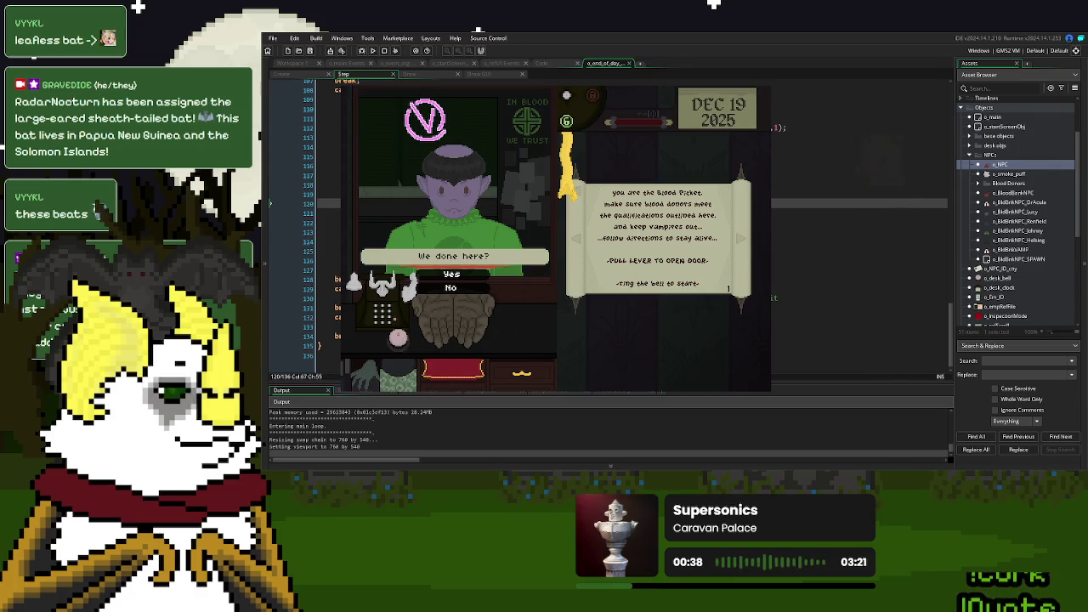
key("Escape")
left_click(456, 75)
left_click(513, 338)
left_click_drag(363, 273, 352, 181)
key("Delete")
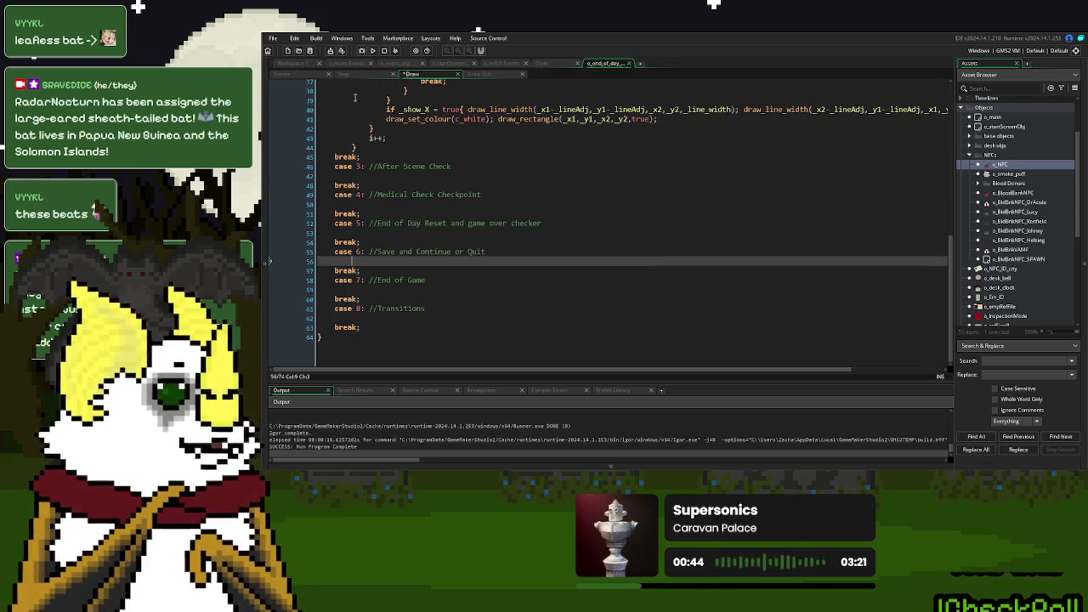
- Test-run day 1 to the save menu: pull the lever, pay Fast Food, end day 1
left_click(372, 51)
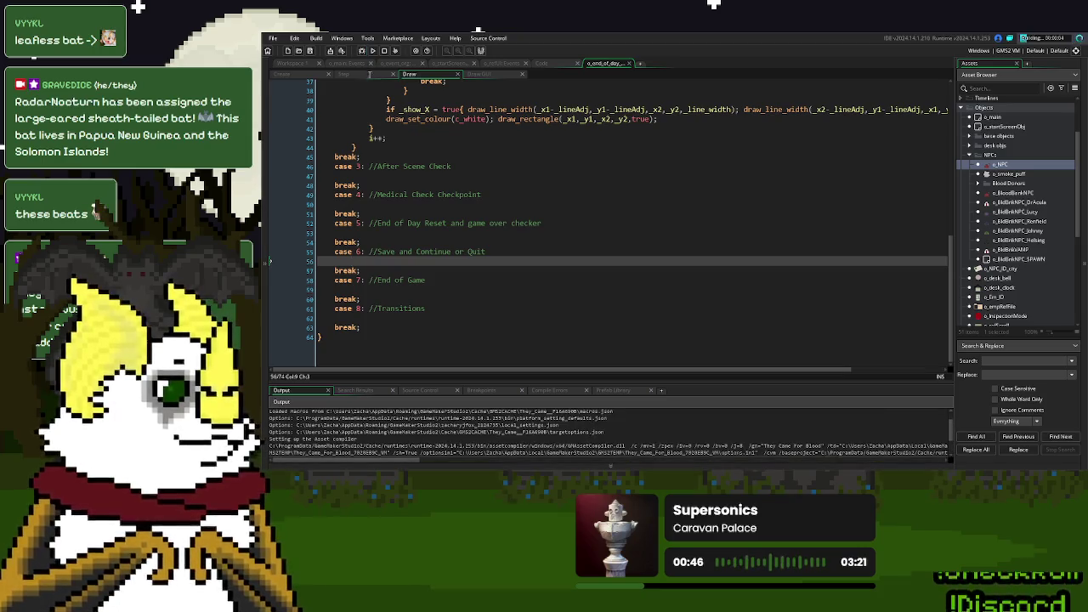
left_click(368, 74)
left_click(550, 281)
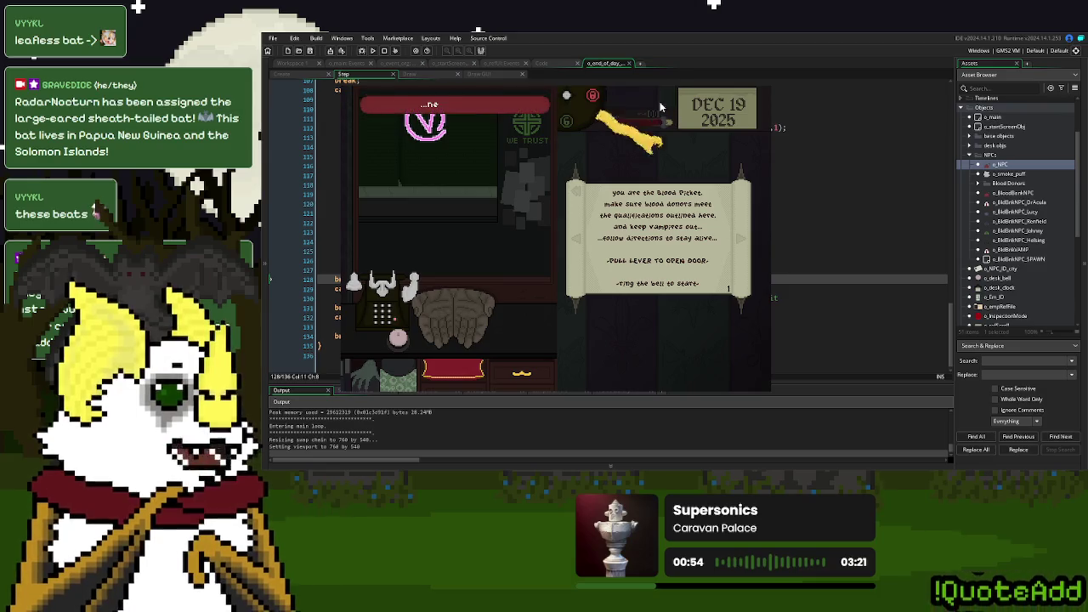
left_click_drag(661, 107, 655, 154)
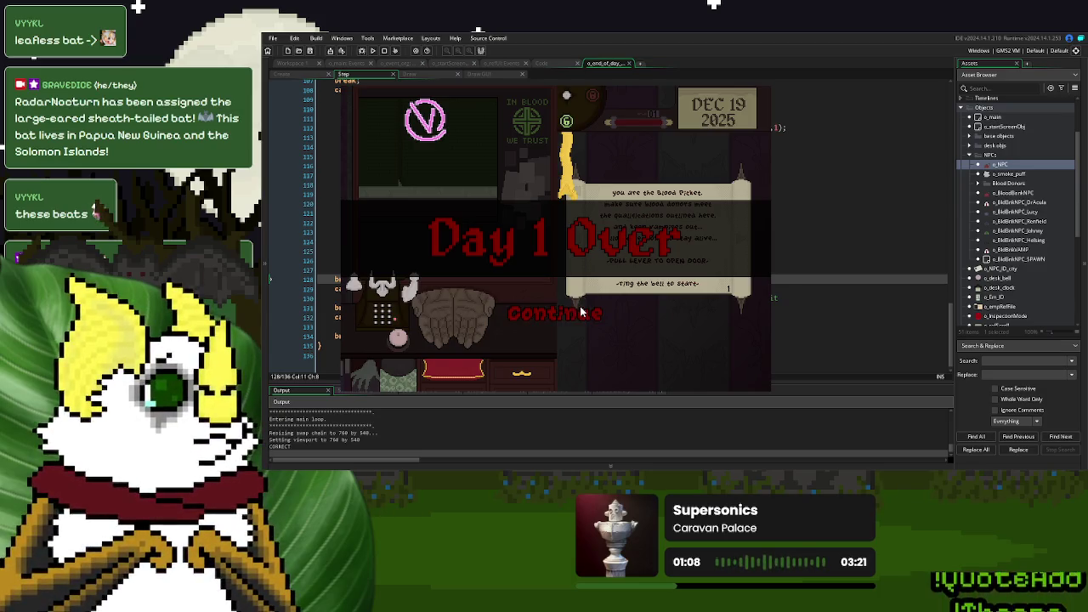
left_click(664, 146)
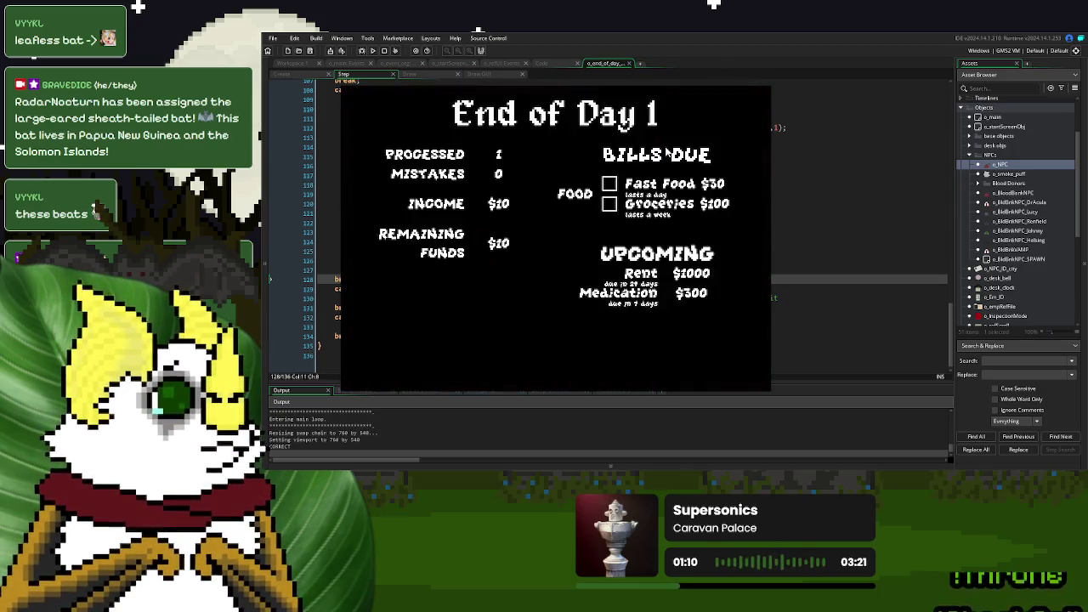
left_click(609, 183)
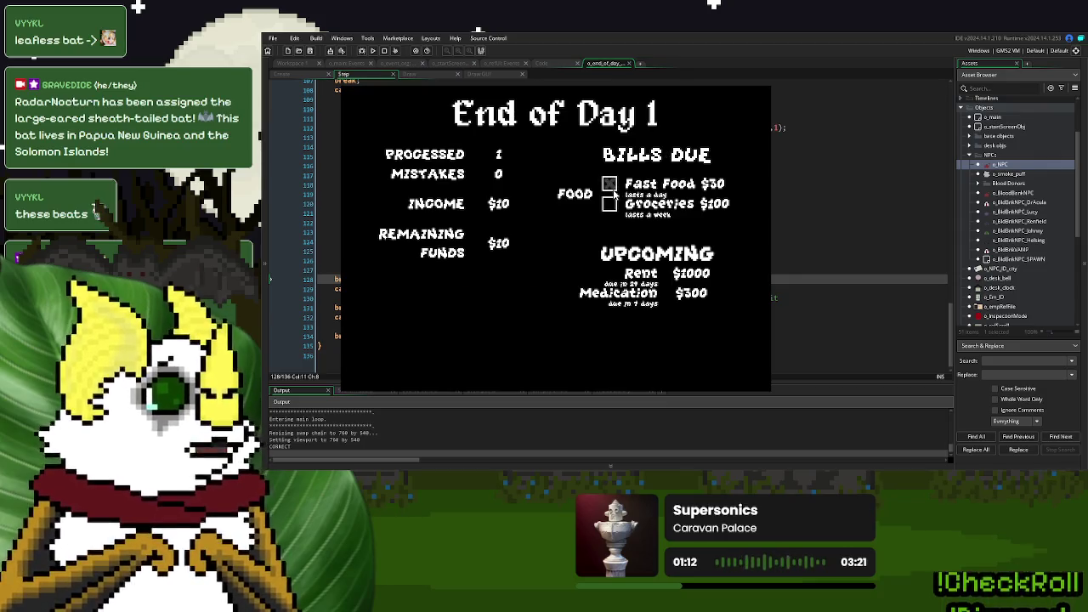
left_click(514, 353)
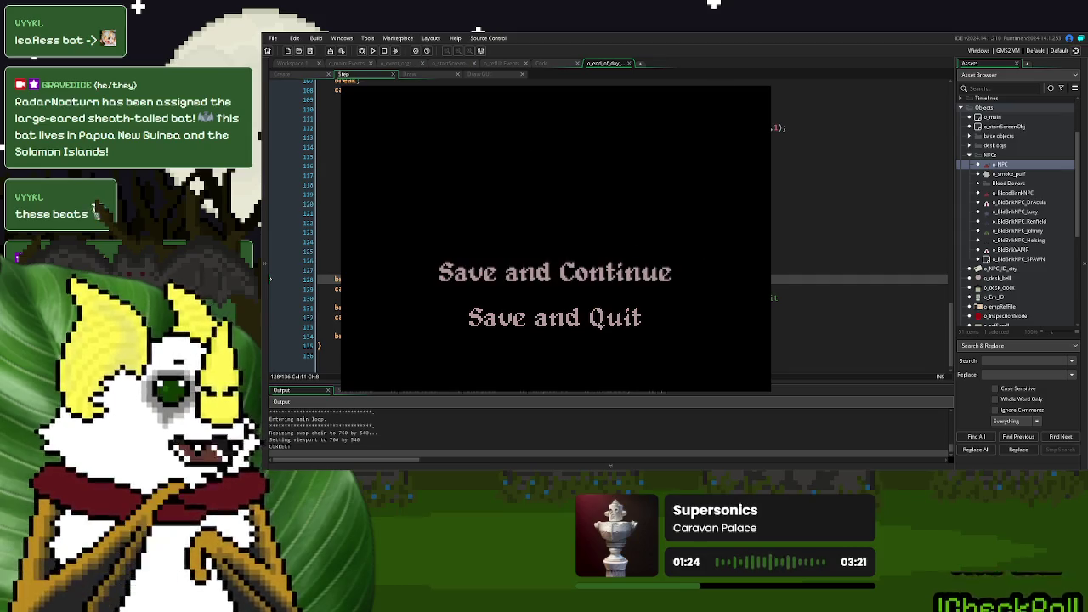
left_click(767, 87)
left_click(499, 233)
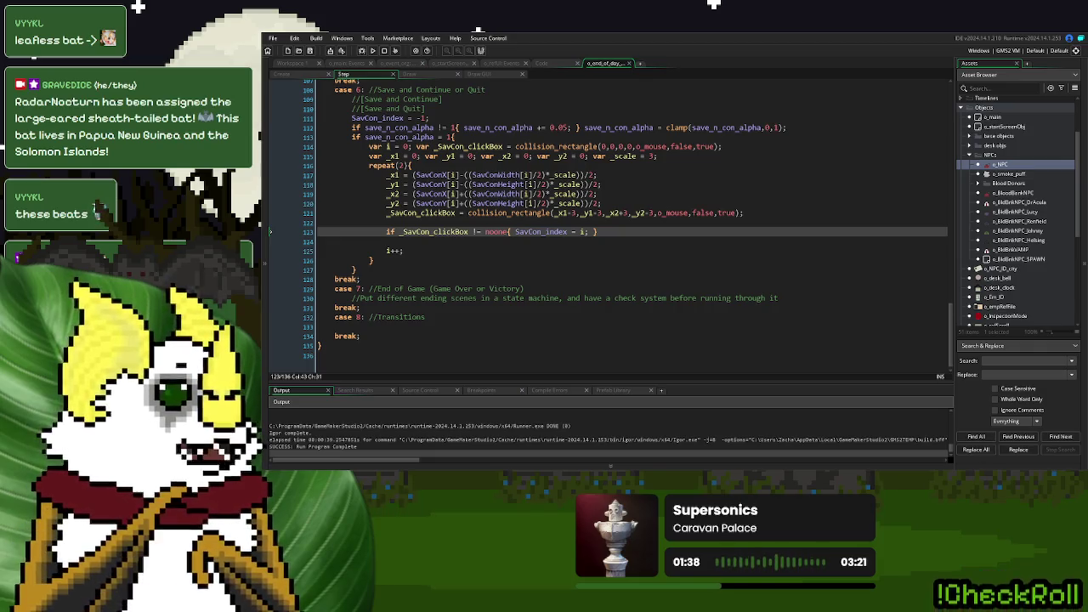
- Add an if SavCon_index != -1 block with nested SavCon_index = 0 and = 1 branches
key("Up")
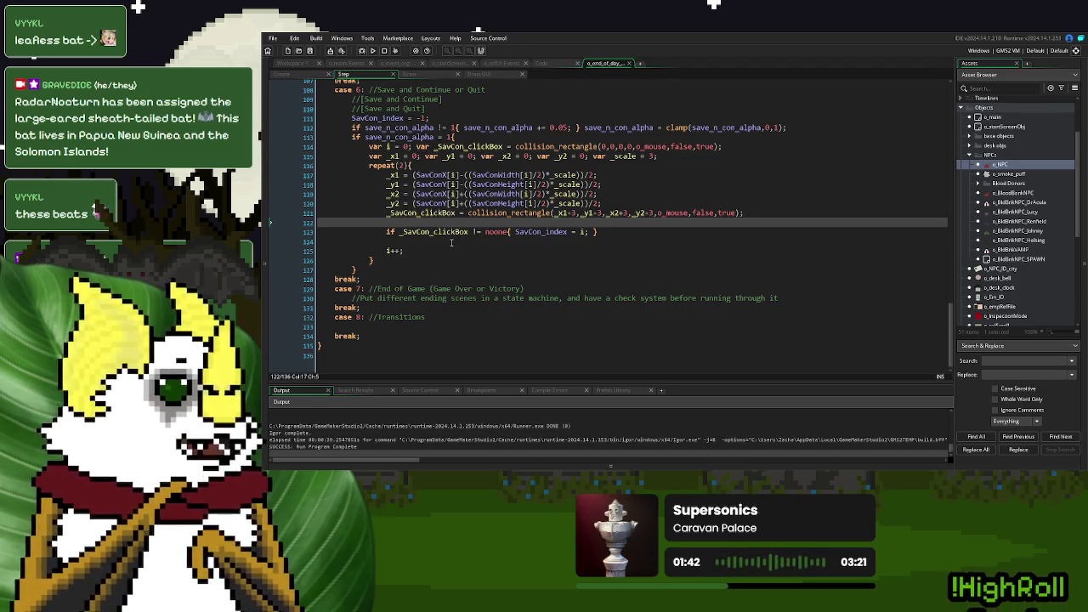
double_click(517, 231)
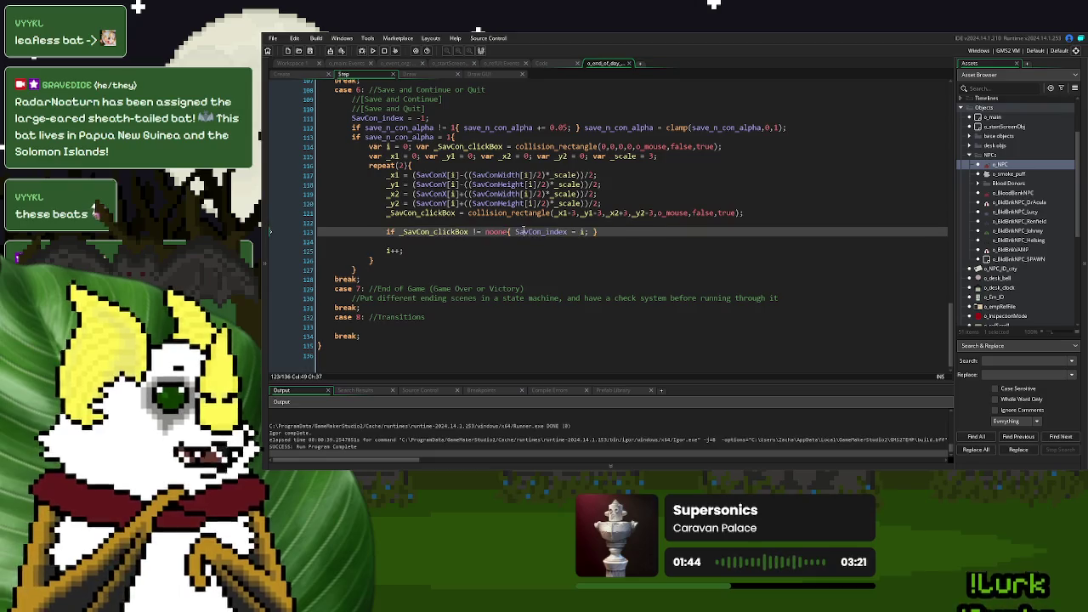
left_click(379, 268)
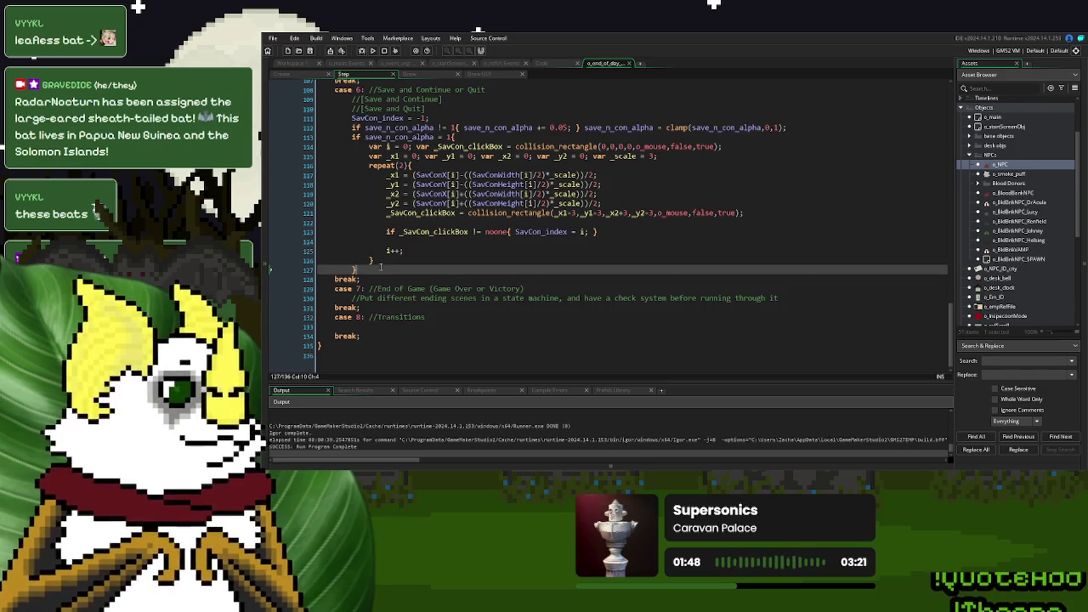
key("Return")
type("if SavCon_index != -1{")
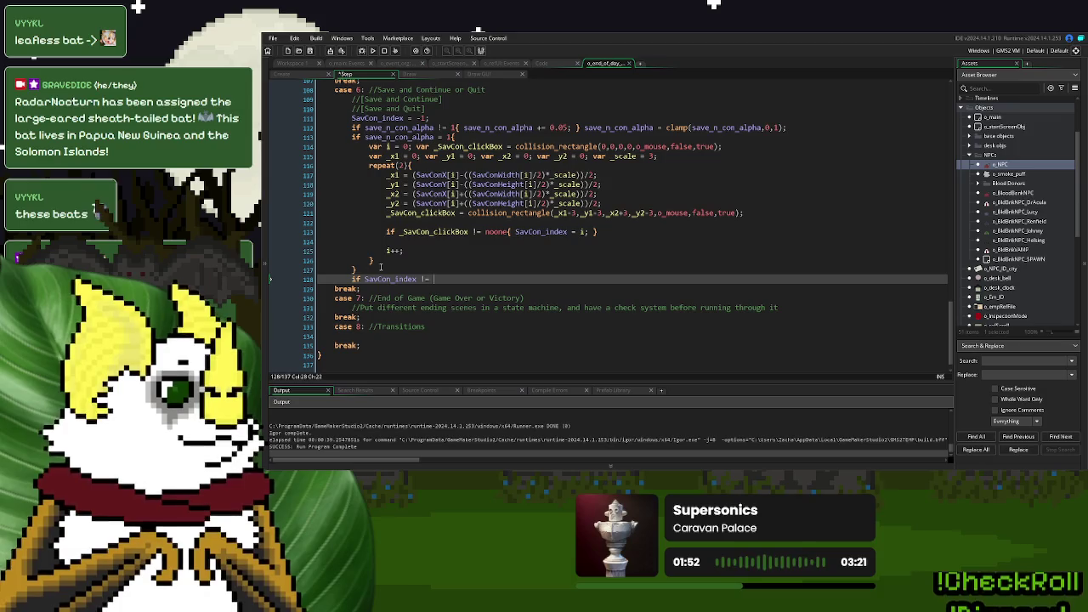
key("Return")
key("Return")
type("}")
key("Up")
type("SavCon_index")
key("ctrl+BackSpace")
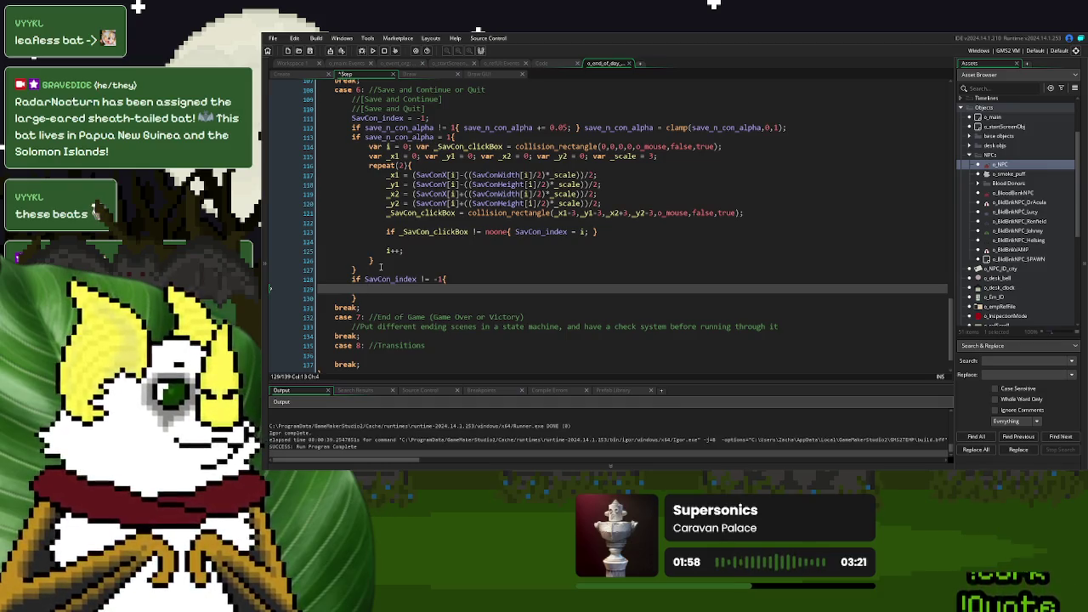
type("if SavCon_index = 0{")
key("Return")
key("Return")
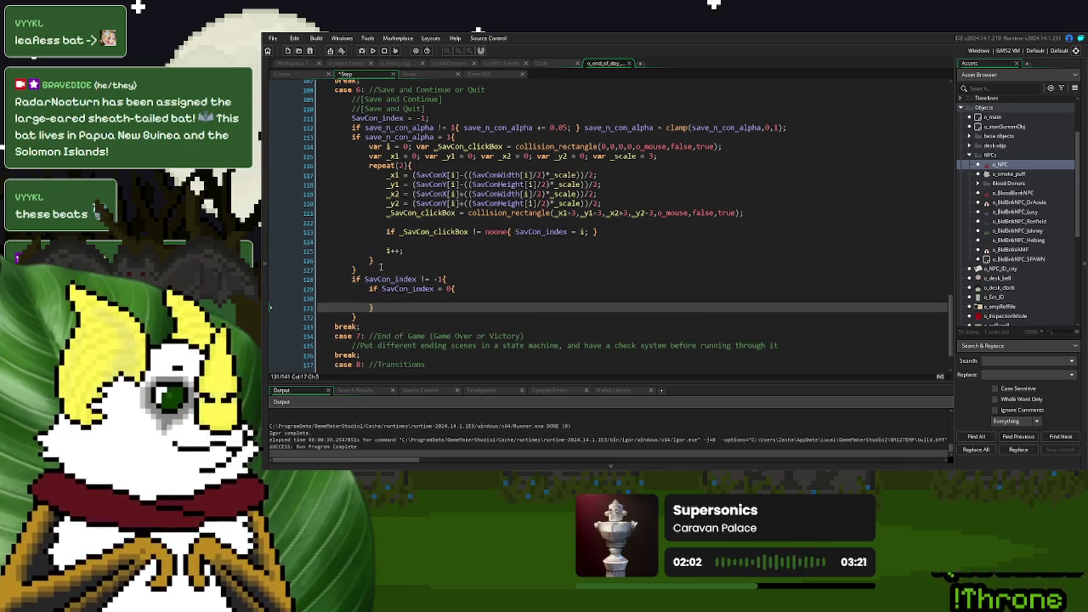
key("Return")
type("if SavCon_index ")
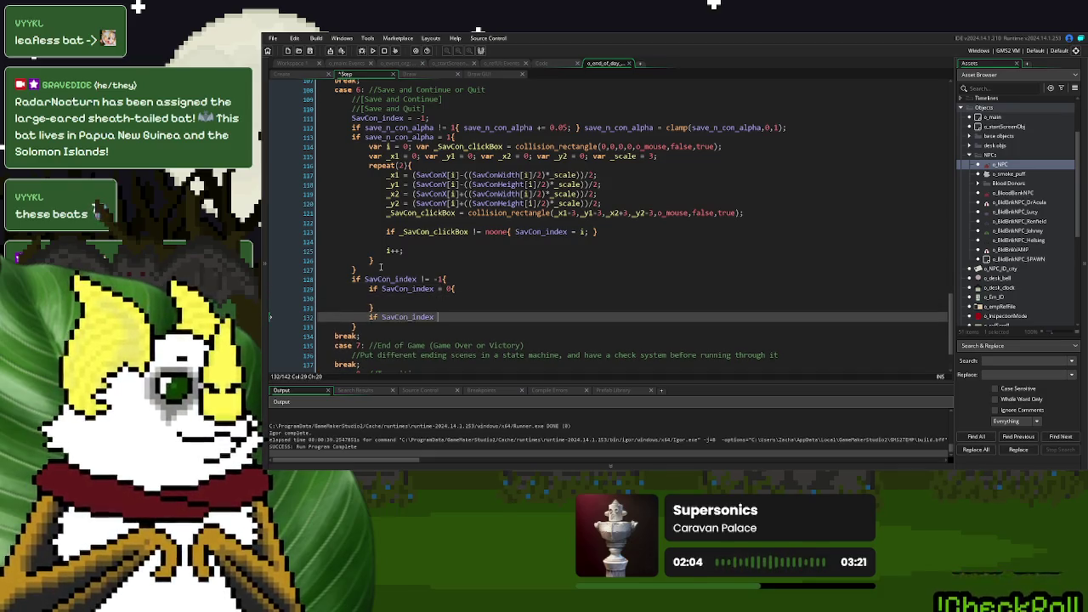
type("= 1{")
key("Return")
key("Return")
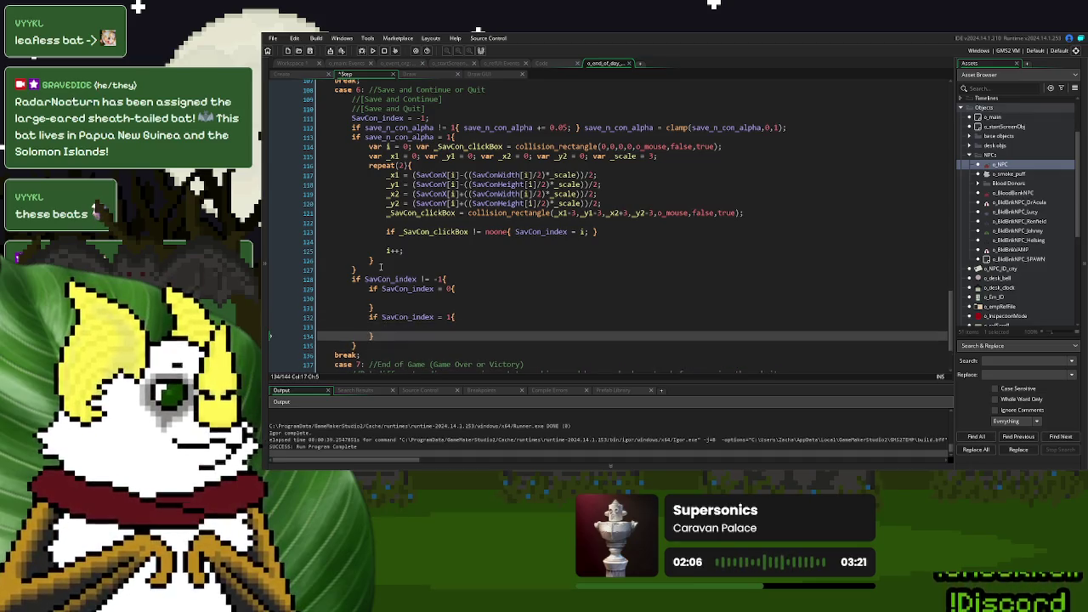
- Label the branches with '//save and continue' and '//save and quit' comments
left_click(370, 289)
key("Return")
key("Up")
type("//save a")
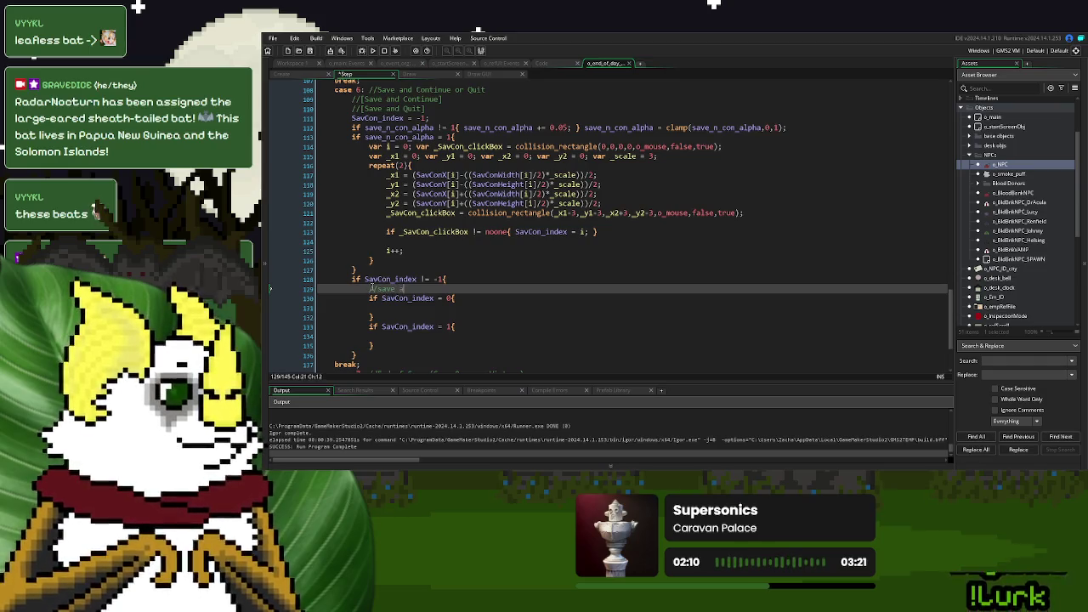
type("nd continue")
key("Down")
key("Down")
key("Down")
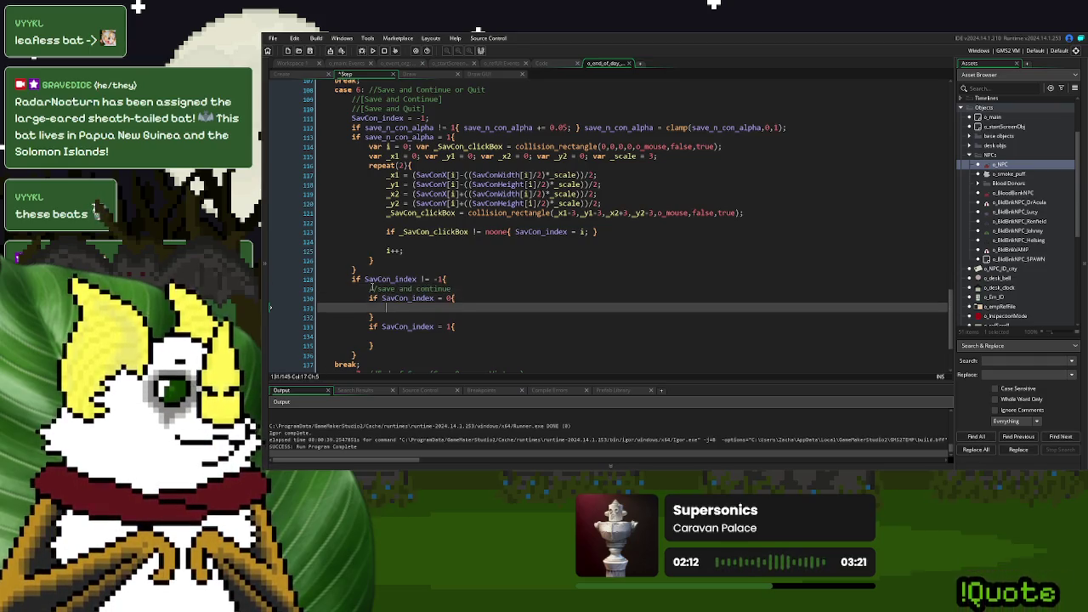
key("Return")
type("//save and quit")
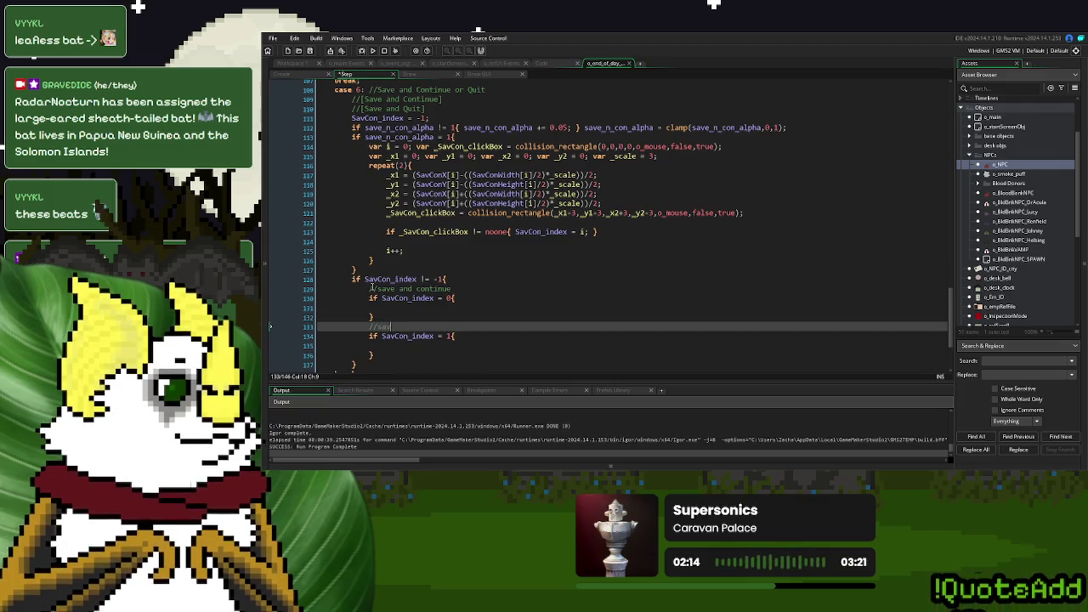
- Call SaveGame() in the save-and-continue branch and open the SaveGame script
left_click(399, 308)
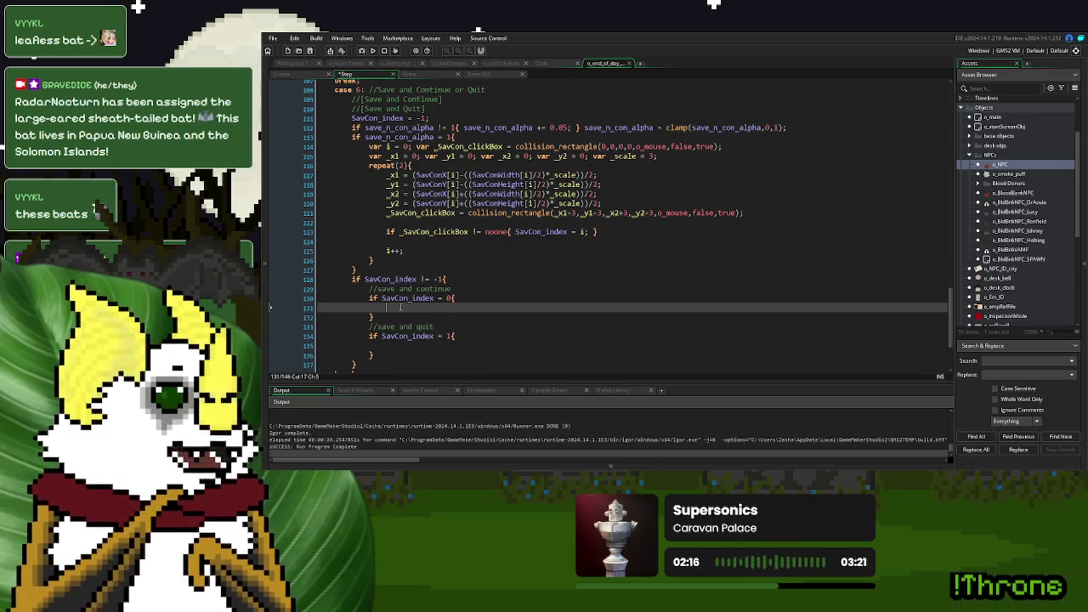
scroll(399, 307, "down", 3)
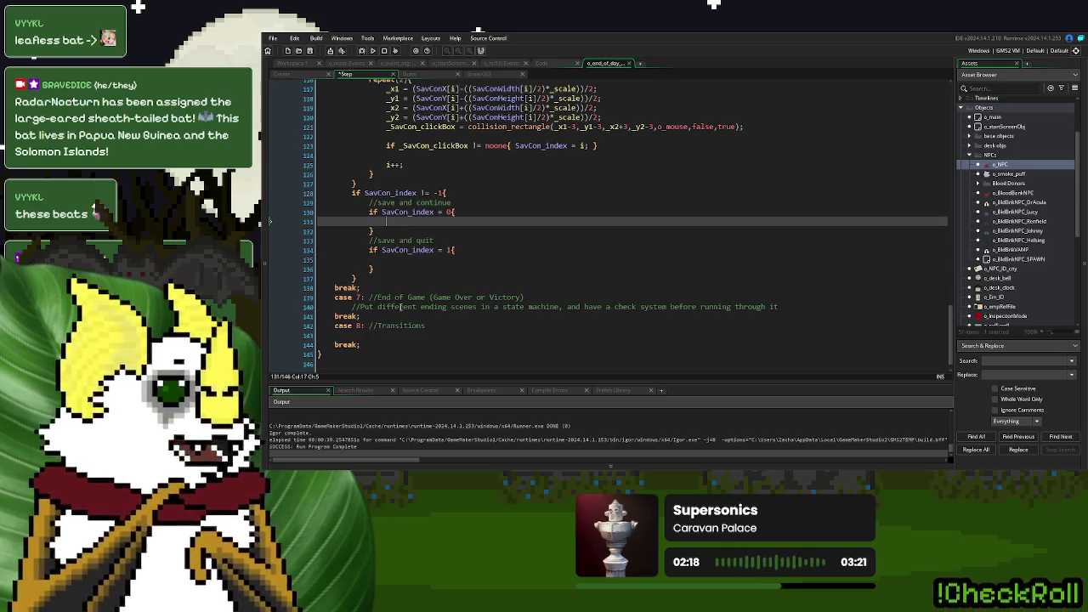
type("//")
key("BackSpace")
key("BackSpace")
type("Save")
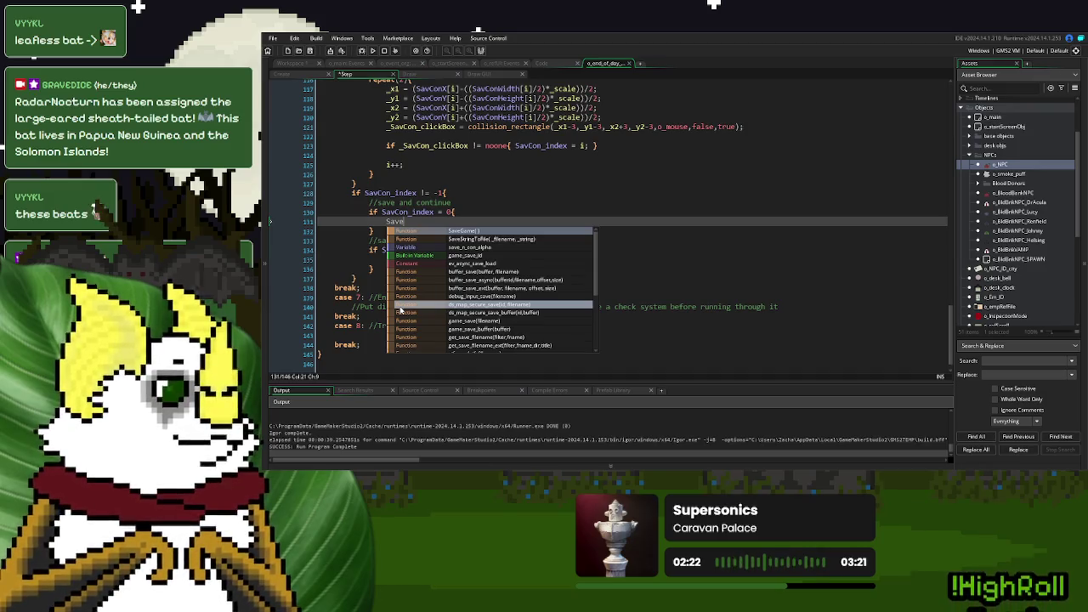
key("Return")
middle_click(414, 223)
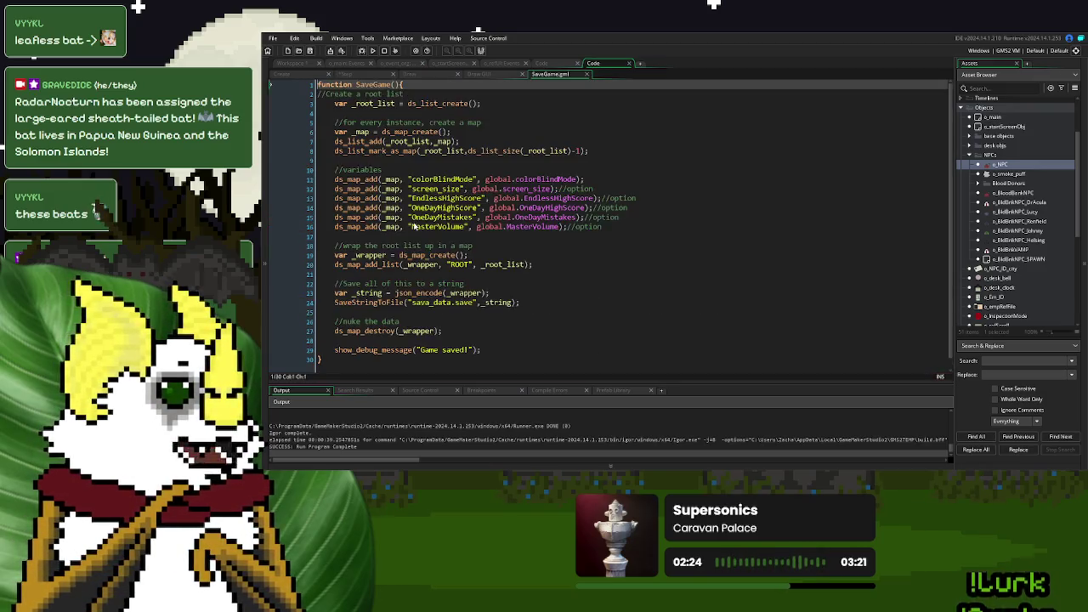
scroll(535, 175, "down", 1)
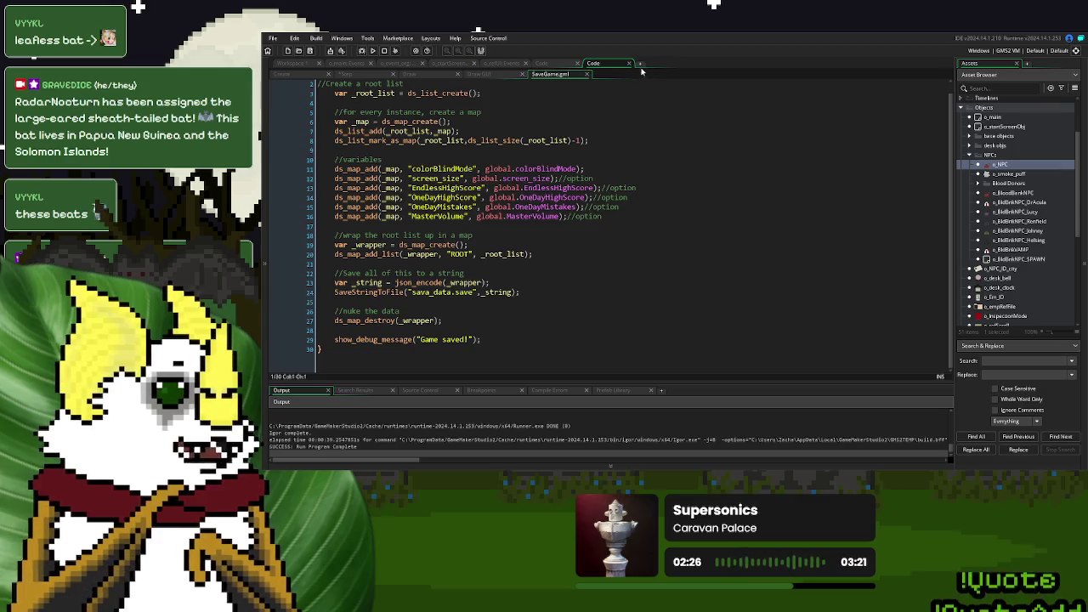
- Close the SaveGame script and paste a copy of SaveGame(); into the save-and-quit branch
left_click(586, 74)
type("SaveGame();")
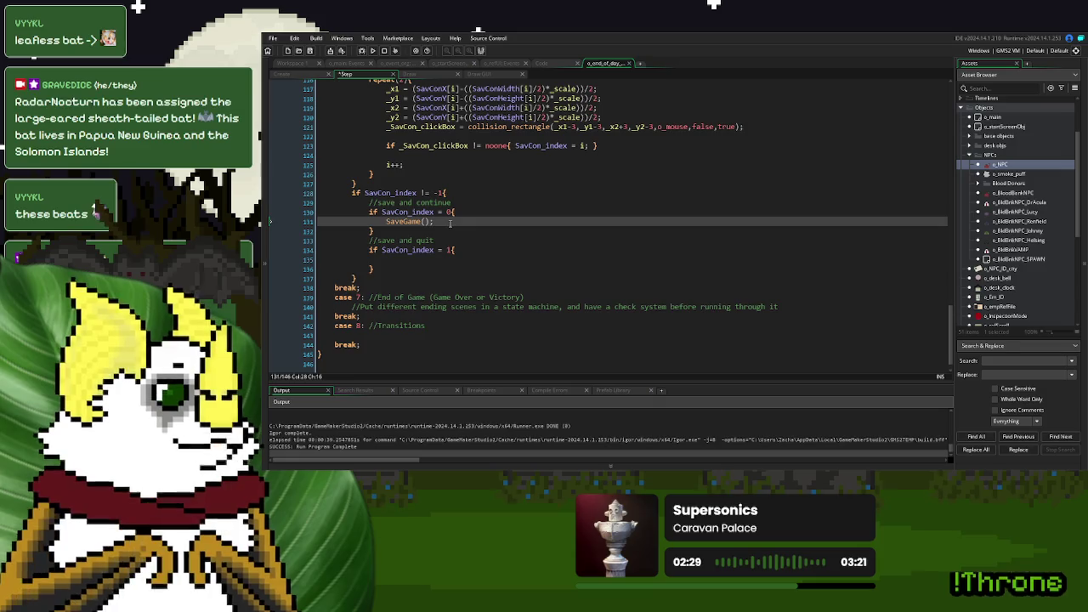
key("shift+Home")
key("ctrl+c")
key("Down")
key("Down")
key("Down")
key("ctrl+v")
- Add a blank line after each of the two SaveGame() calls
left_click(448, 220)
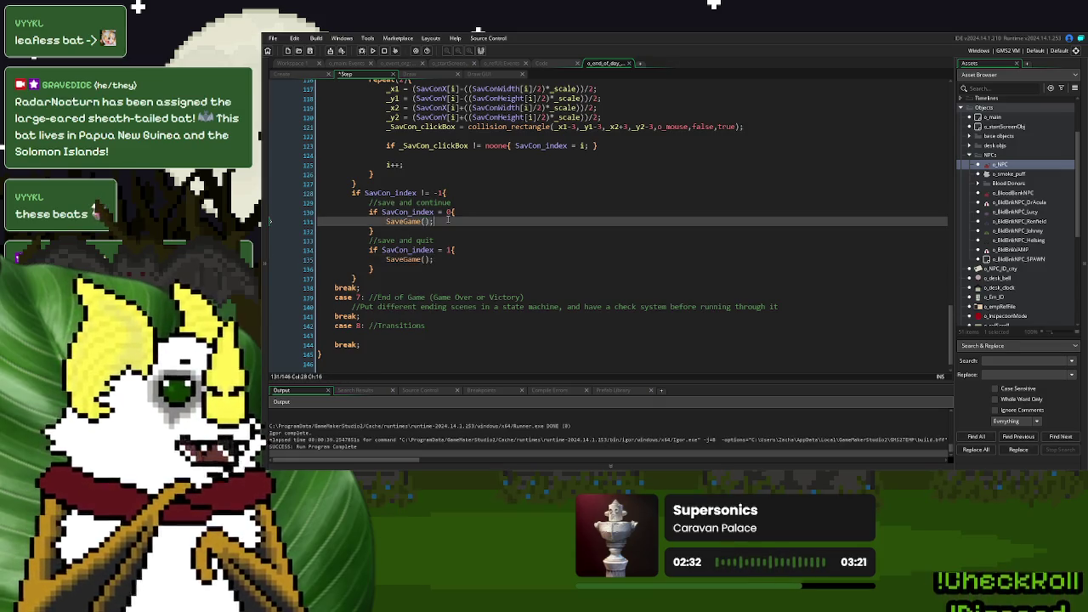
key("Return")
left_click(449, 269)
key("Return")
left_click(411, 230)
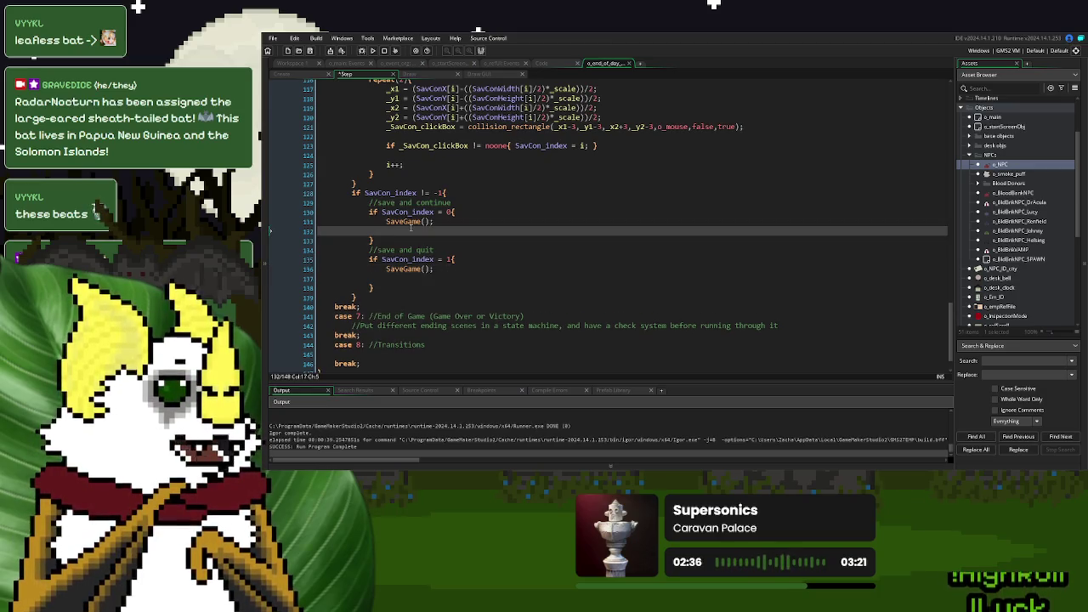
left_click(444, 269)
left_click(427, 232)
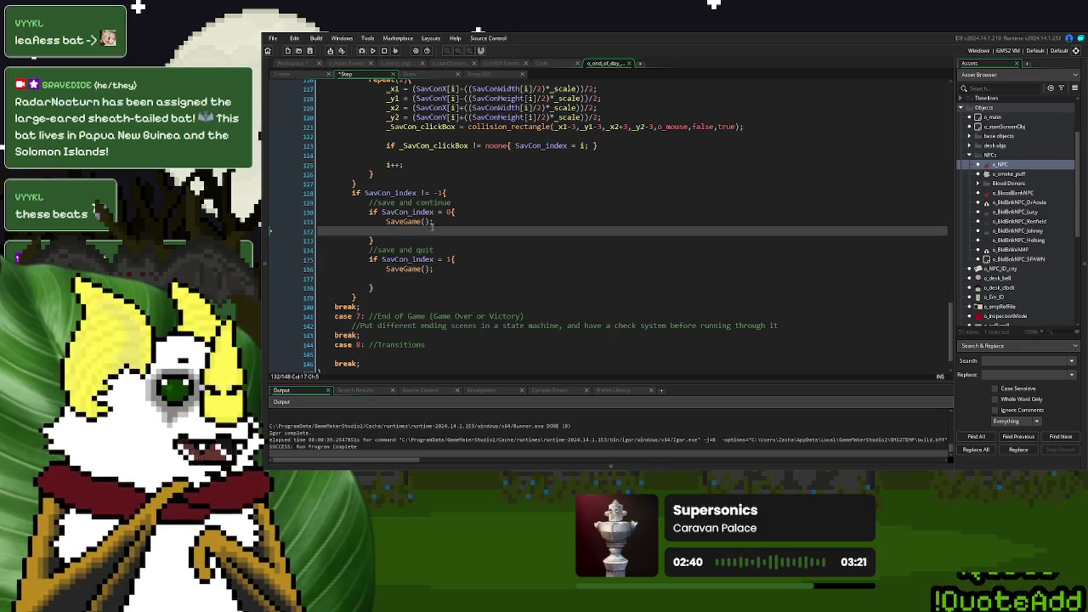
left_click(365, 201)
scroll(548, 263, "up", 10)
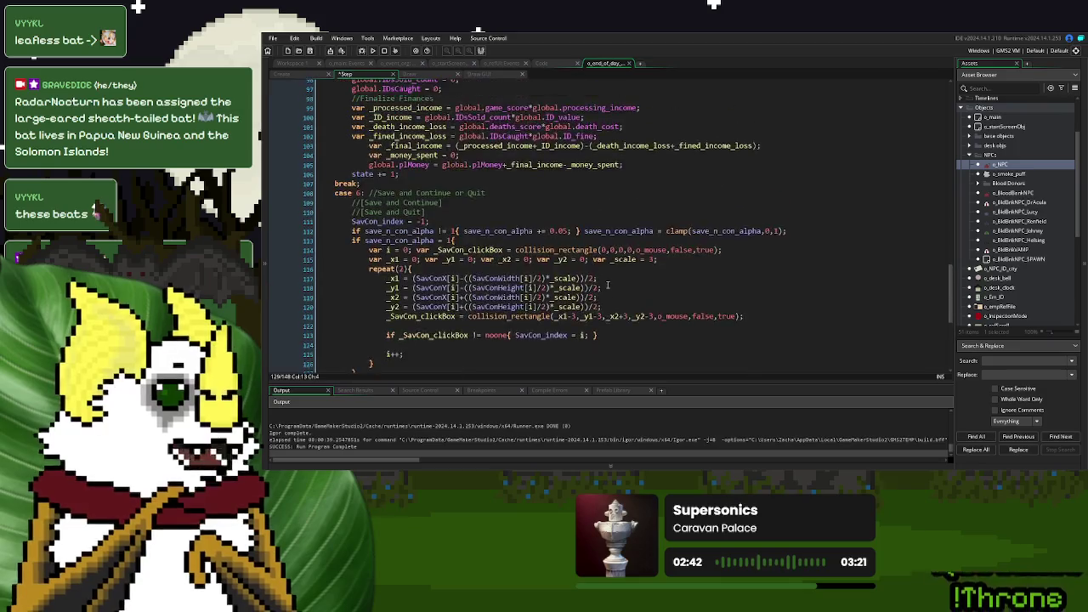
- Wrap both save branches in an if mouse_check_button_released(mb_left) block copied from line 81
scroll(548, 263, "up", 3)
left_click_drag(540, 213, 379, 213)
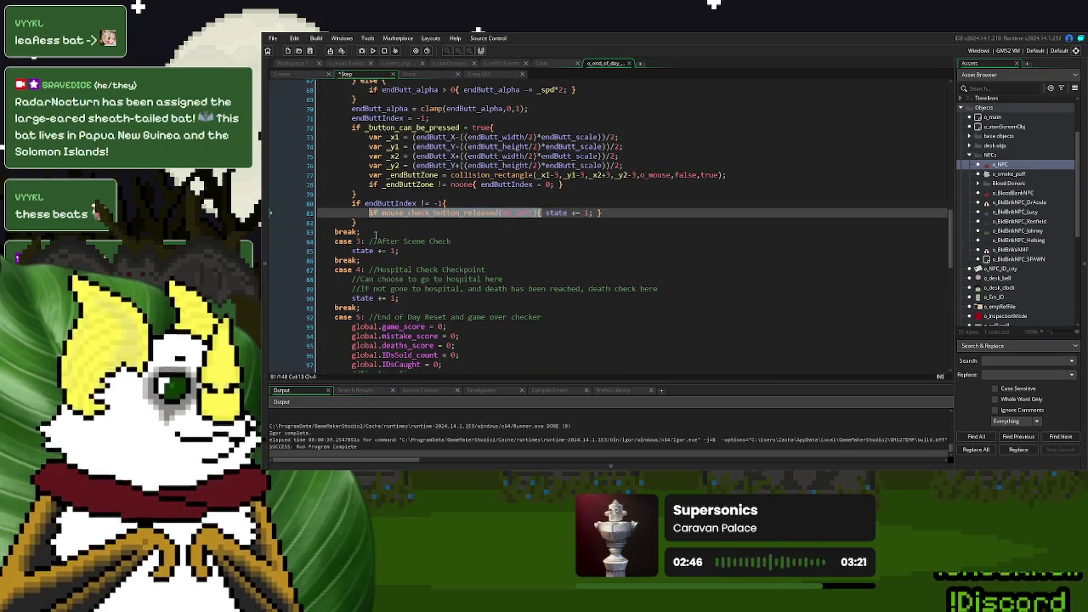
scroll(375, 235, "down", 14)
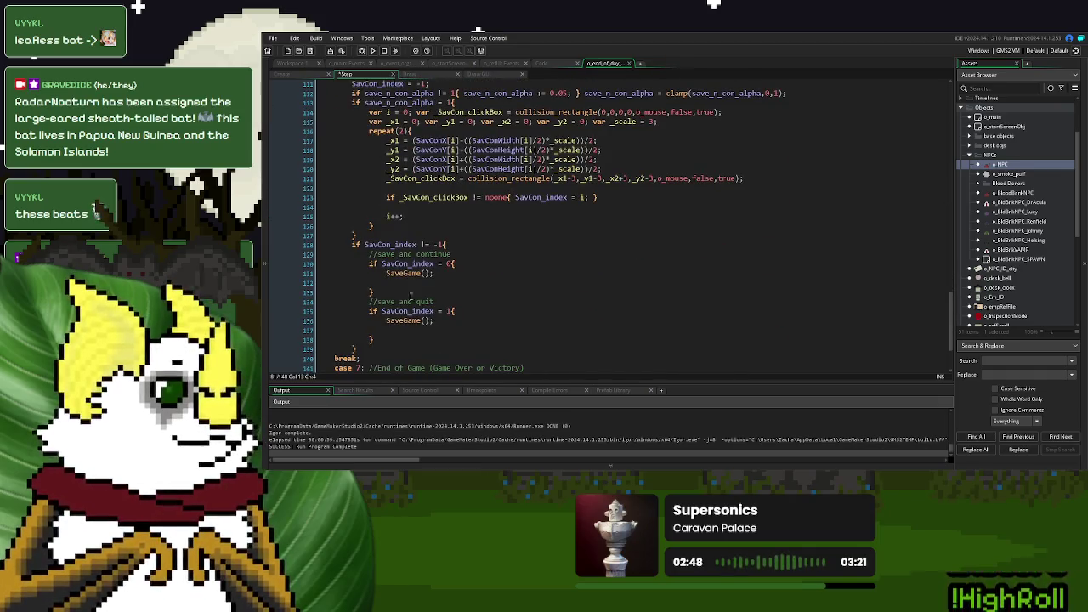
left_click(369, 245)
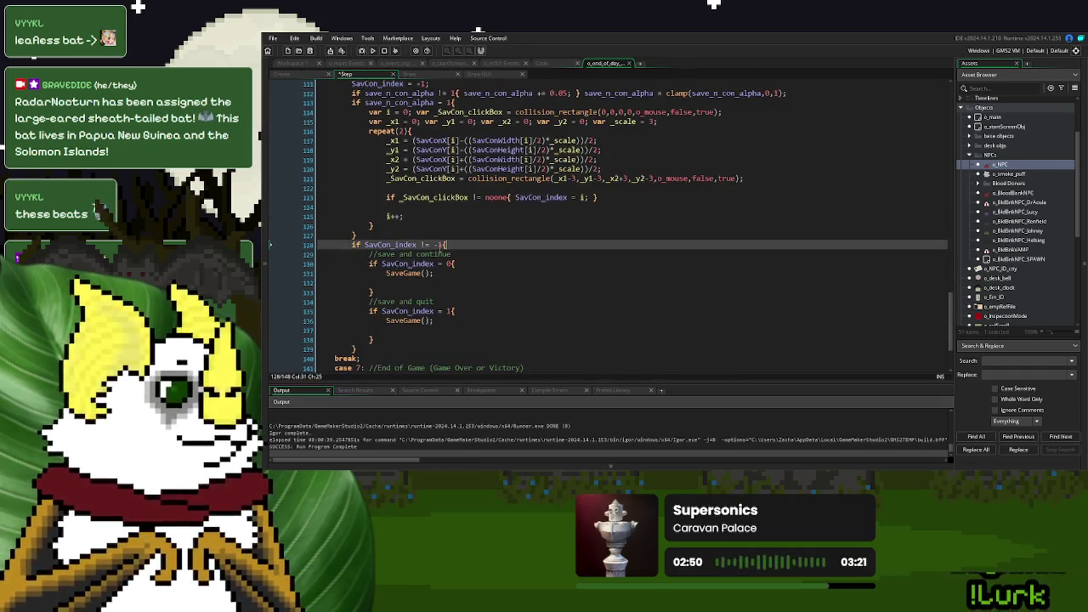
left_click(270, 253)
key("Return")
key("Up")
type("if")
key("ctrl+v")
type("{")
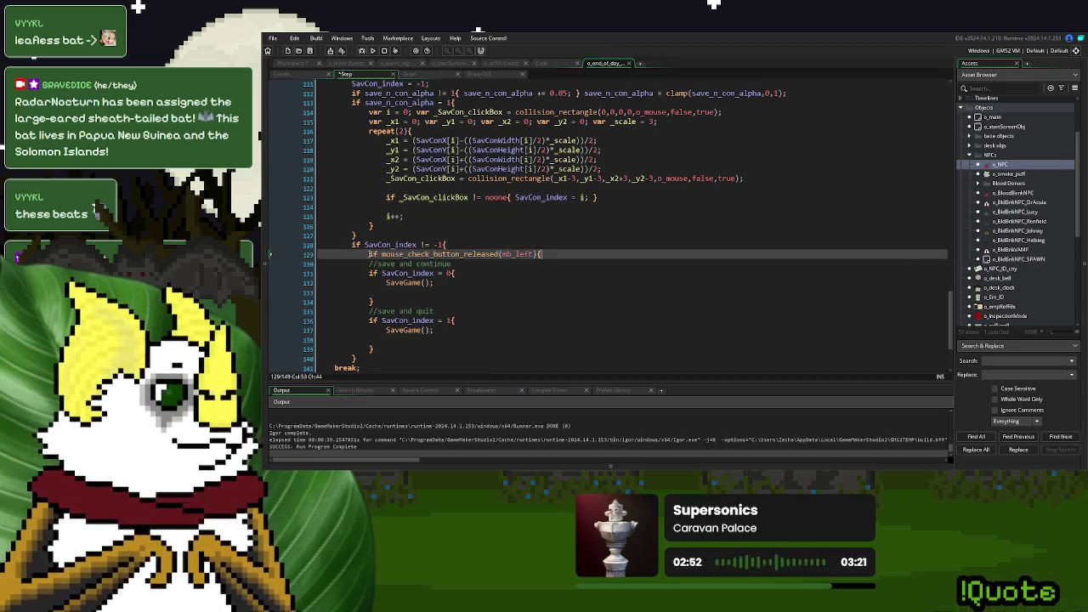
left_click(394, 347)
key("Return")
type("}")
- Tab-indent both save branches inside the new mouse-release block
mouse_move(394, 347)
left_mouse_down()
mouse_move(383, 340)
mouse_move(374, 263)
left_mouse_up()
key("Tab")
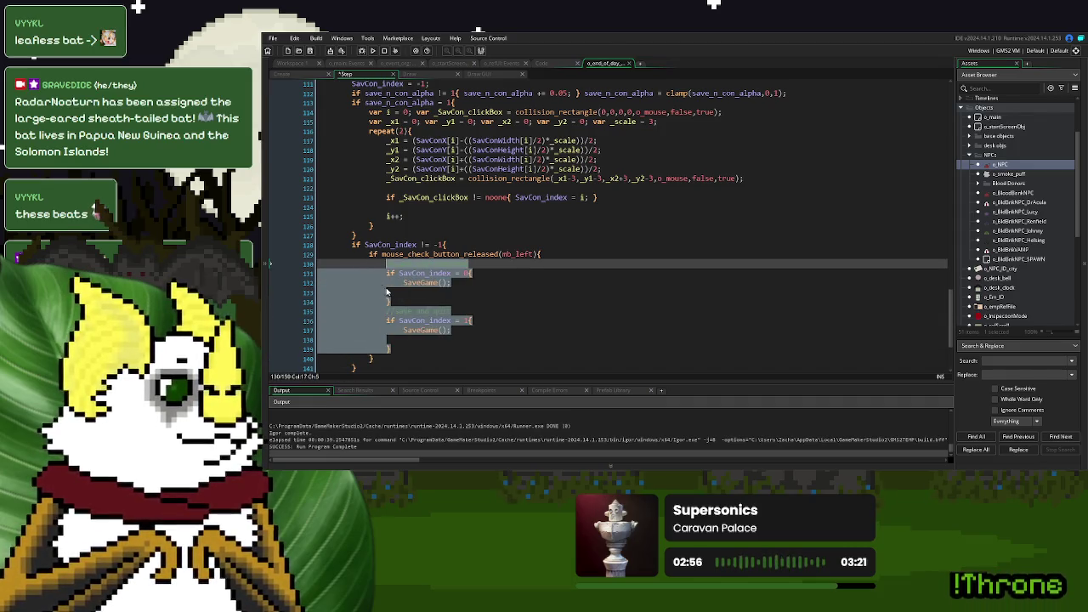
left_click(395, 291)
left_click(419, 339)
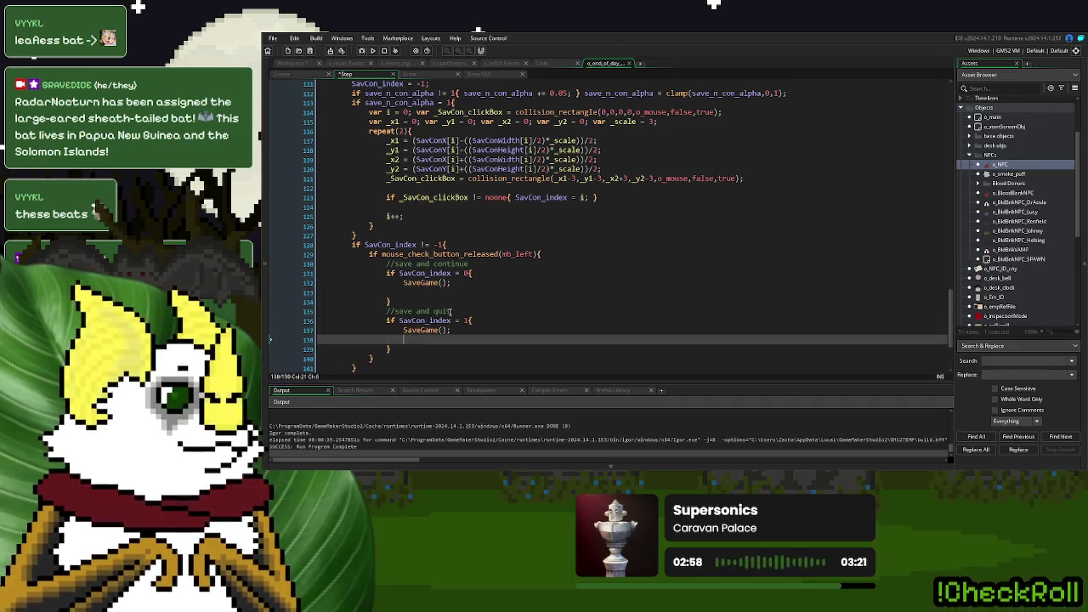
scroll(491, 274, "down", 2)
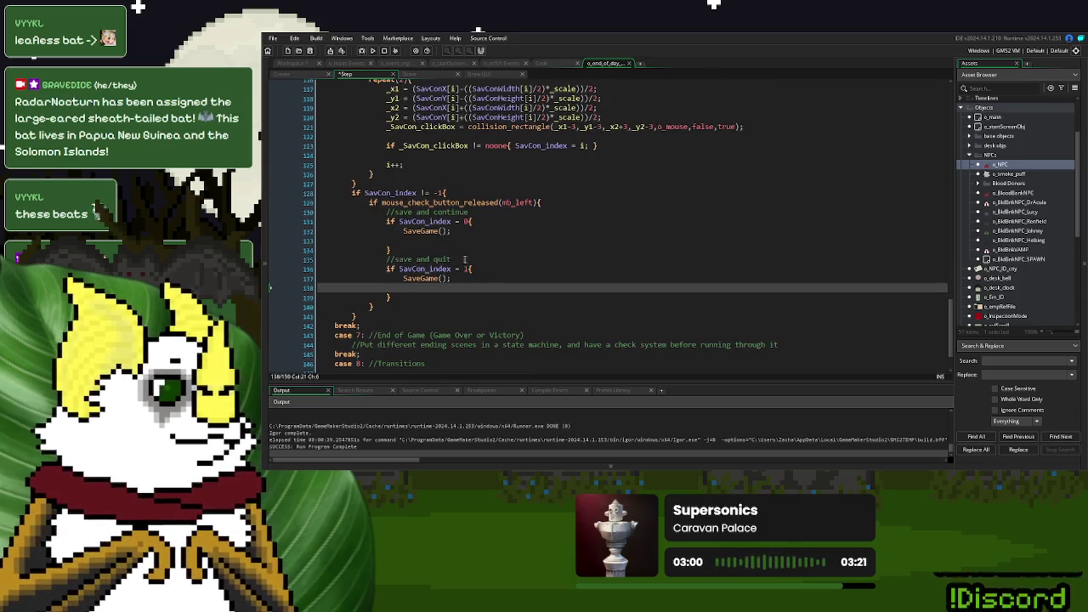
left_click(425, 241)
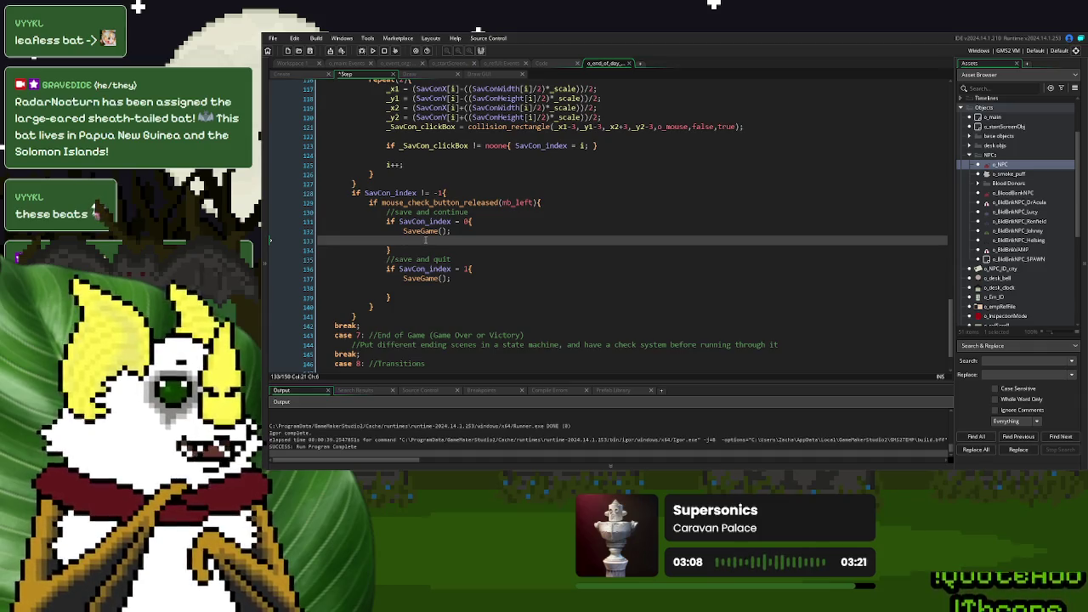
- Add room_goto(r_BloodBank) to the continue branch and room_goto(r_start) to the quit branch
type("room_go")
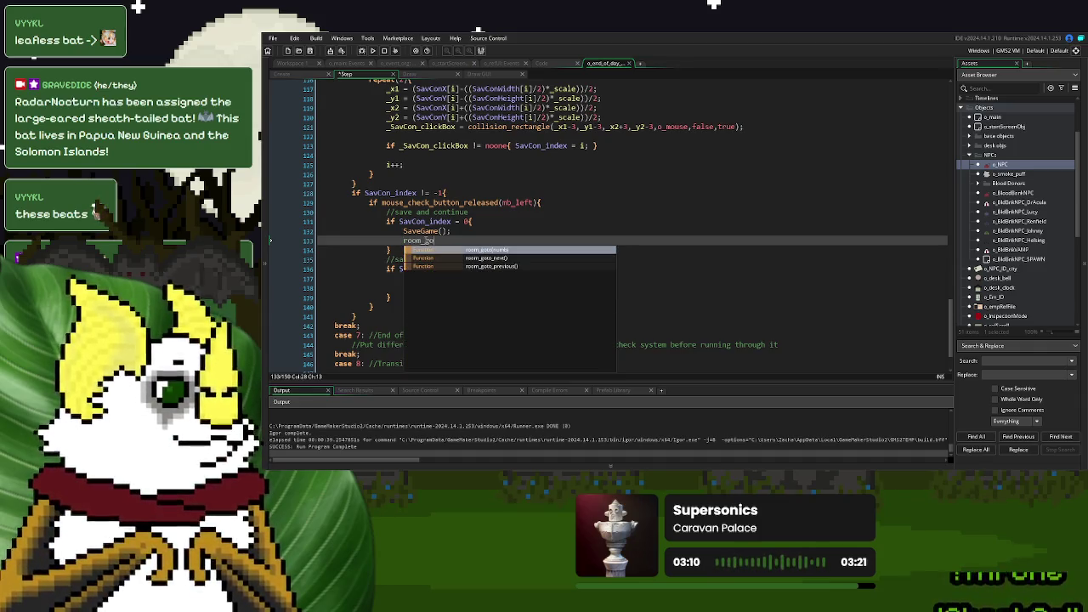
type("to(r_")
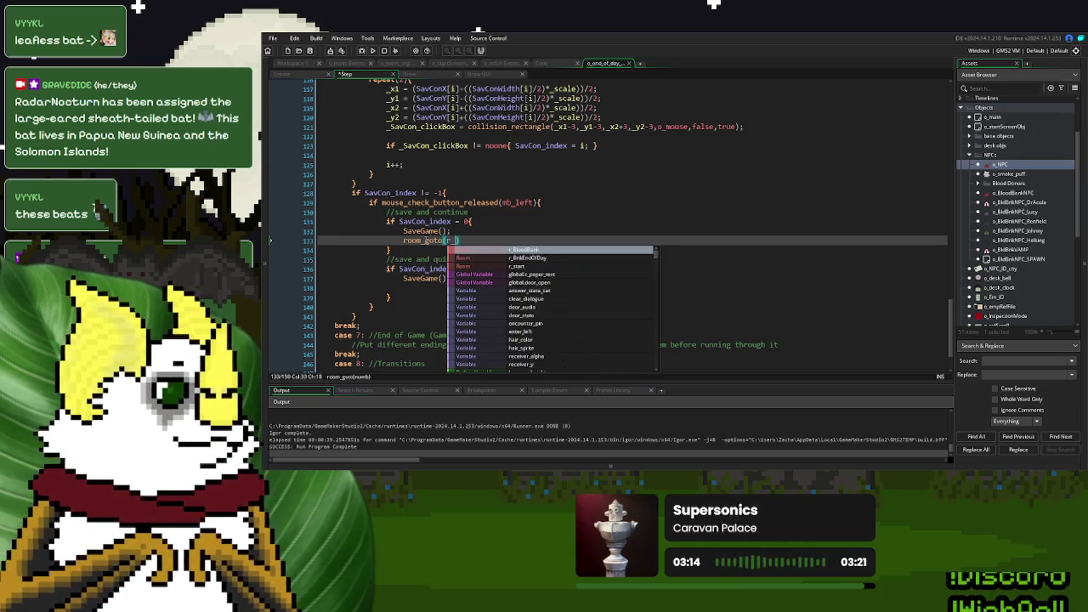
left_click(512, 253)
type(");")
left_click(428, 288)
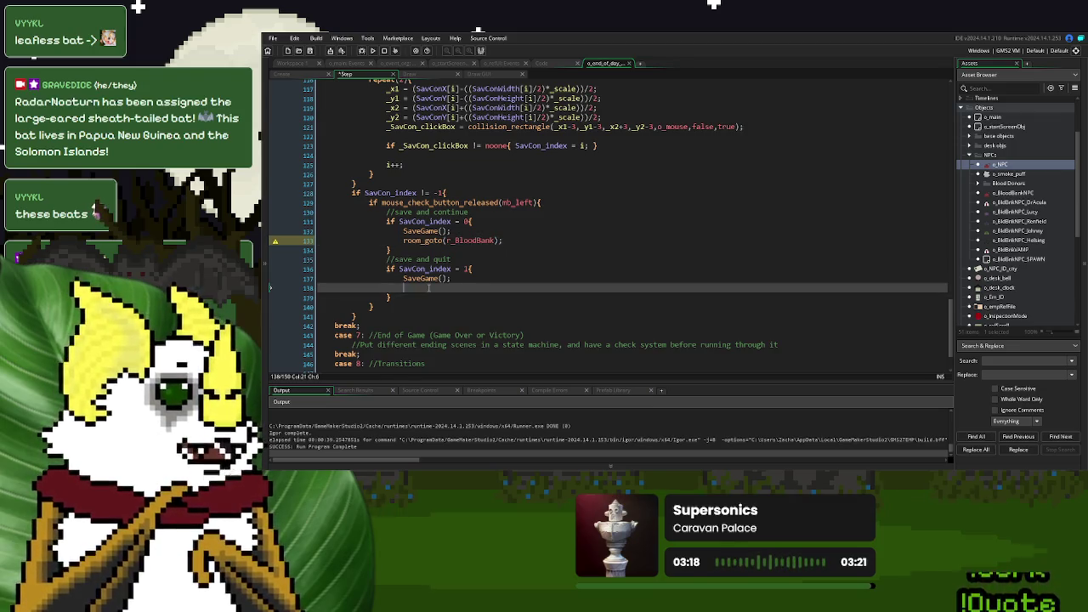
type("room_goto(r_ma")
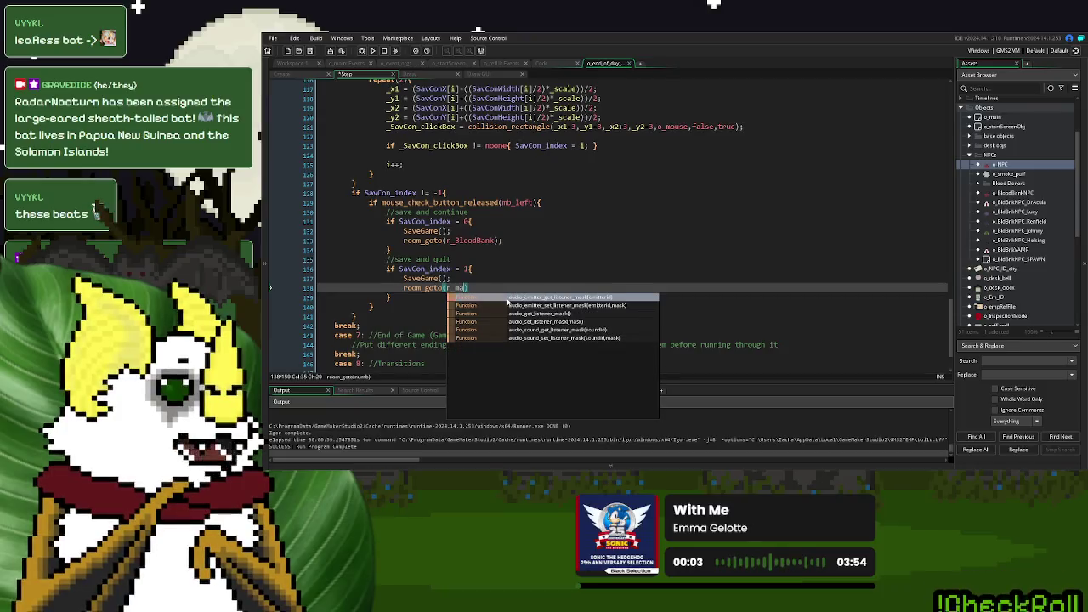
key("BackSpace")
type("st")
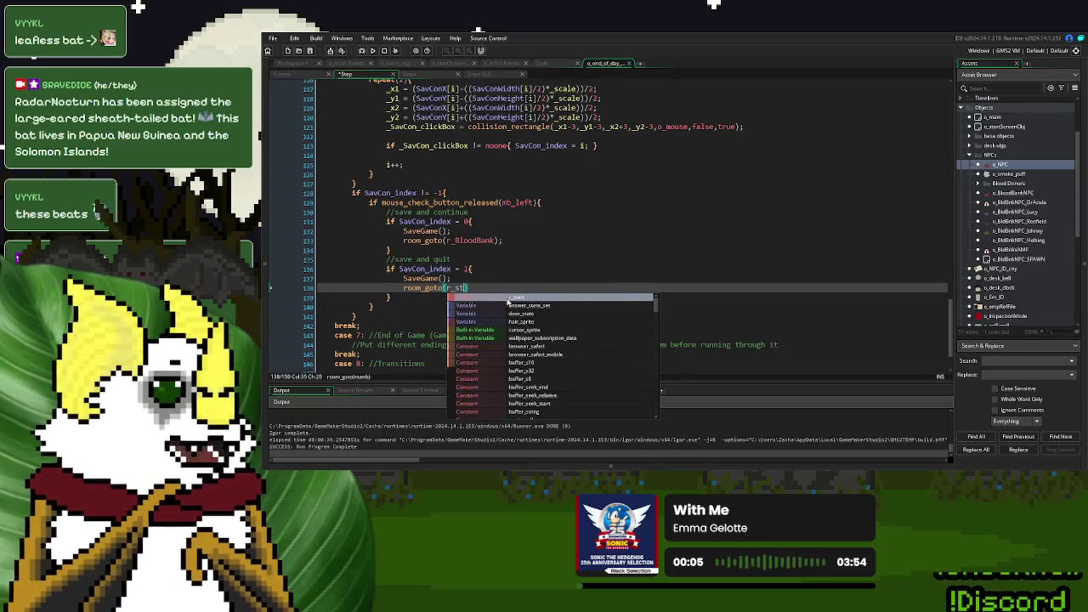
key("Return")
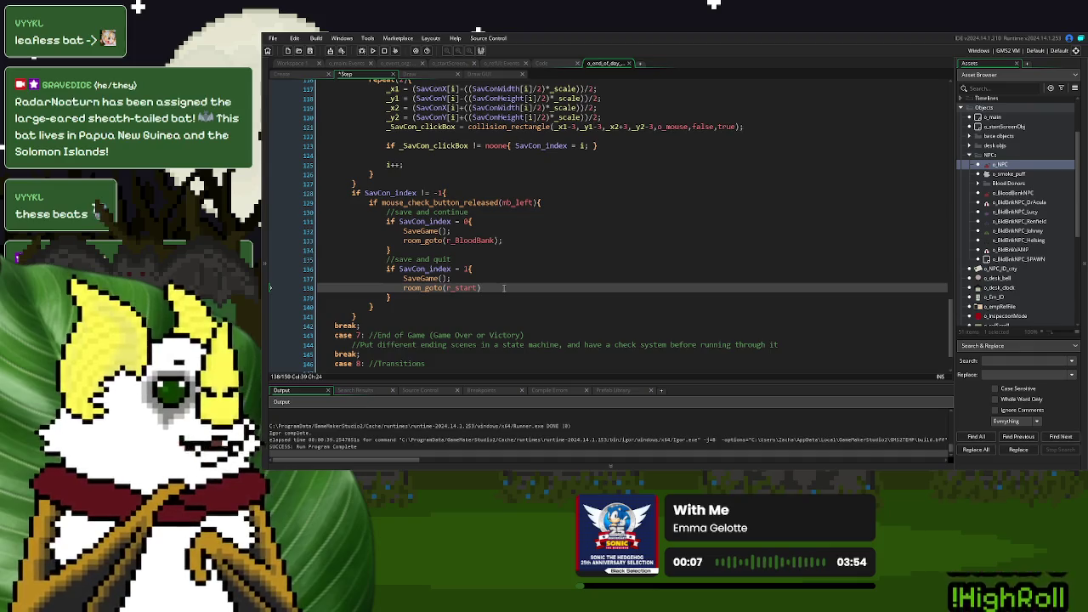
scroll(504, 281, "up", 10)
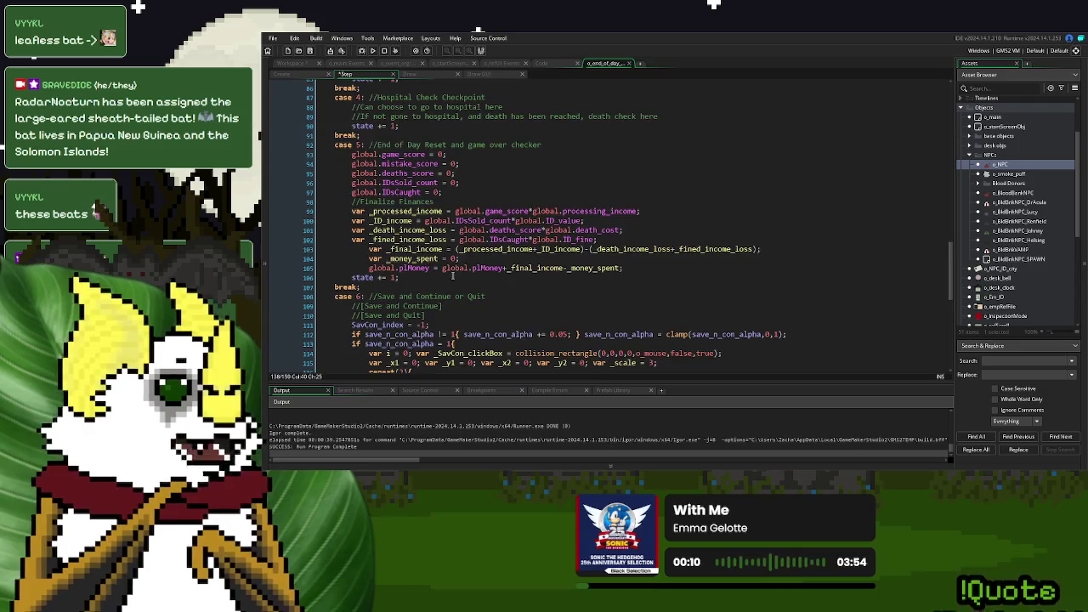
scroll(453, 274, "down", 10)
scroll(455, 264, "up", 9)
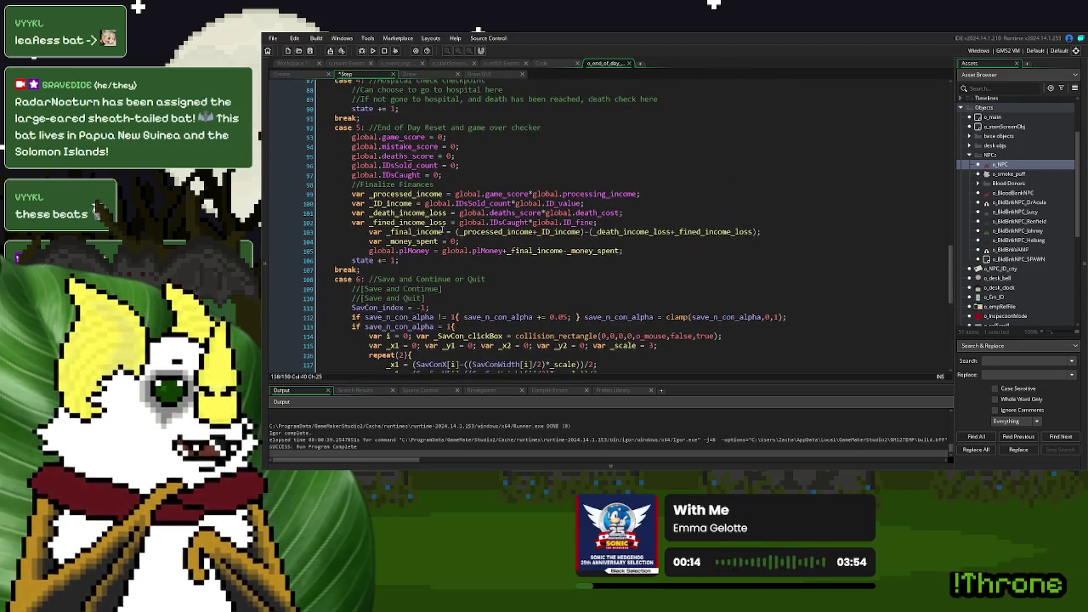
left_click(345, 64)
scroll(398, 209, "up", 10)
scroll(398, 209, "up", 5)
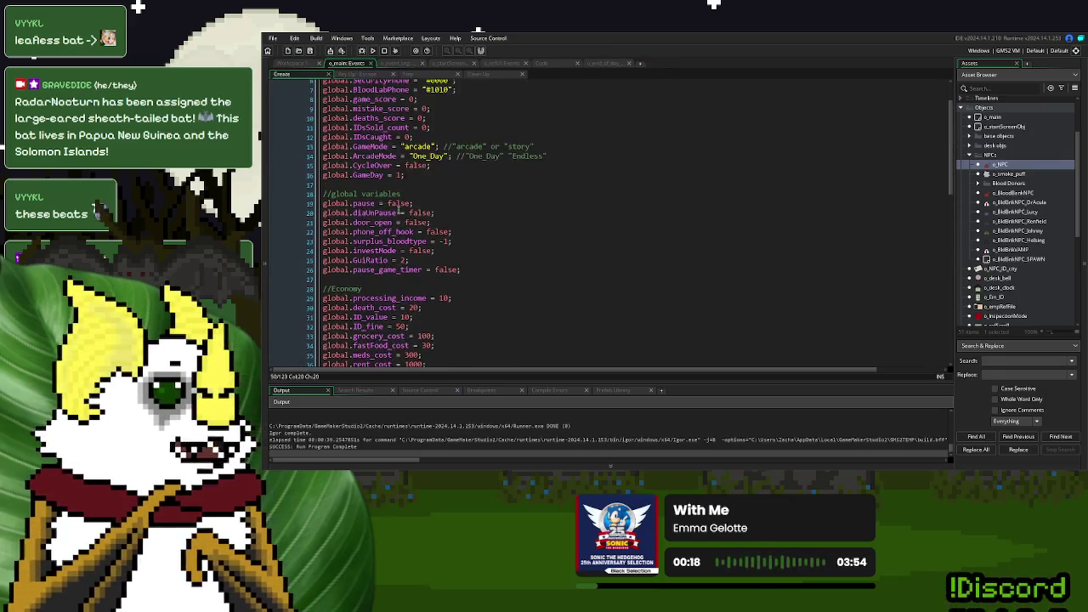
left_click_drag(407, 227, 313, 231)
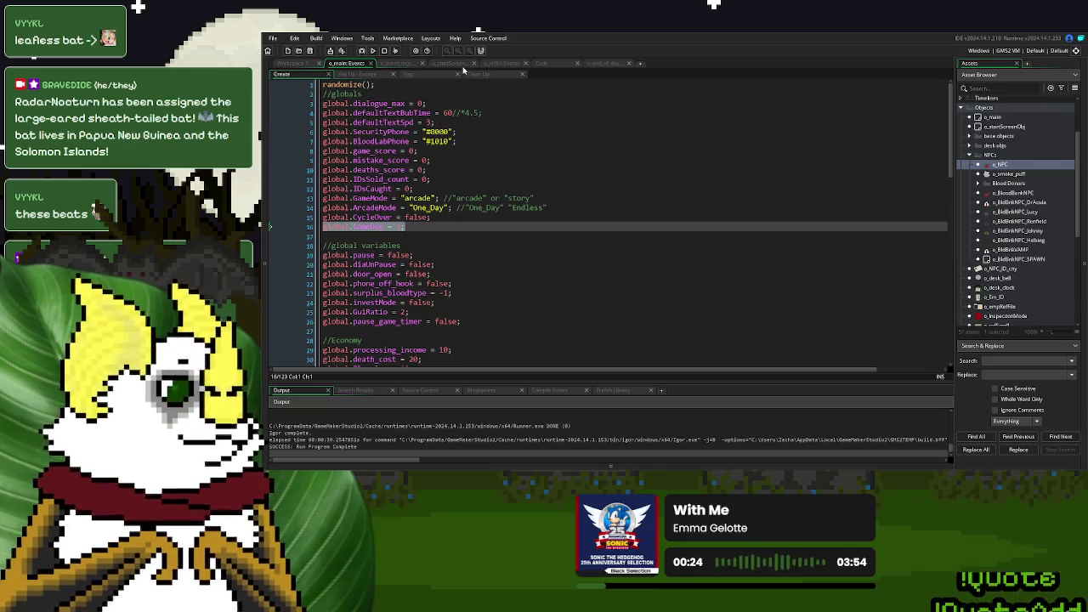
left_click(608, 65)
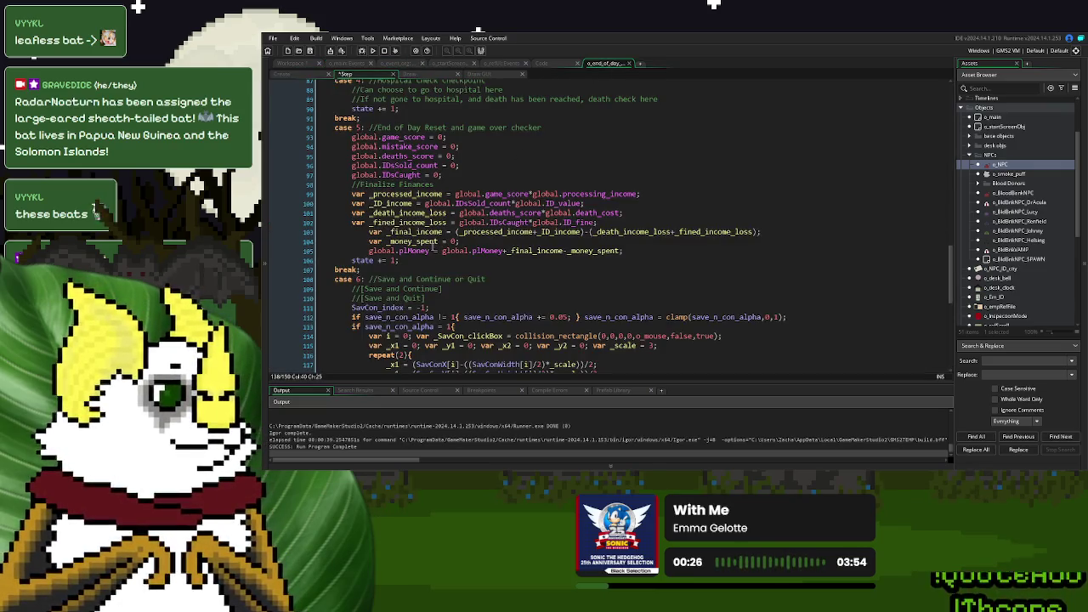
left_click(350, 137)
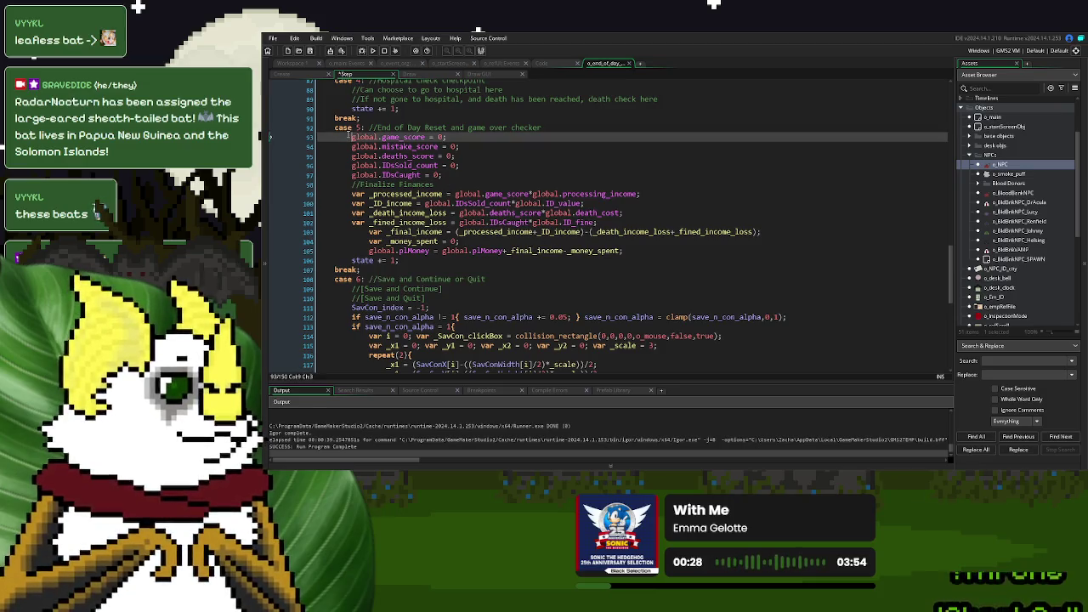
- Insert '//timer adjustments', 'global.GameDay += 1;' and '//resets' at the top of case 5
key("Return")
key("Up")
type("//resets")
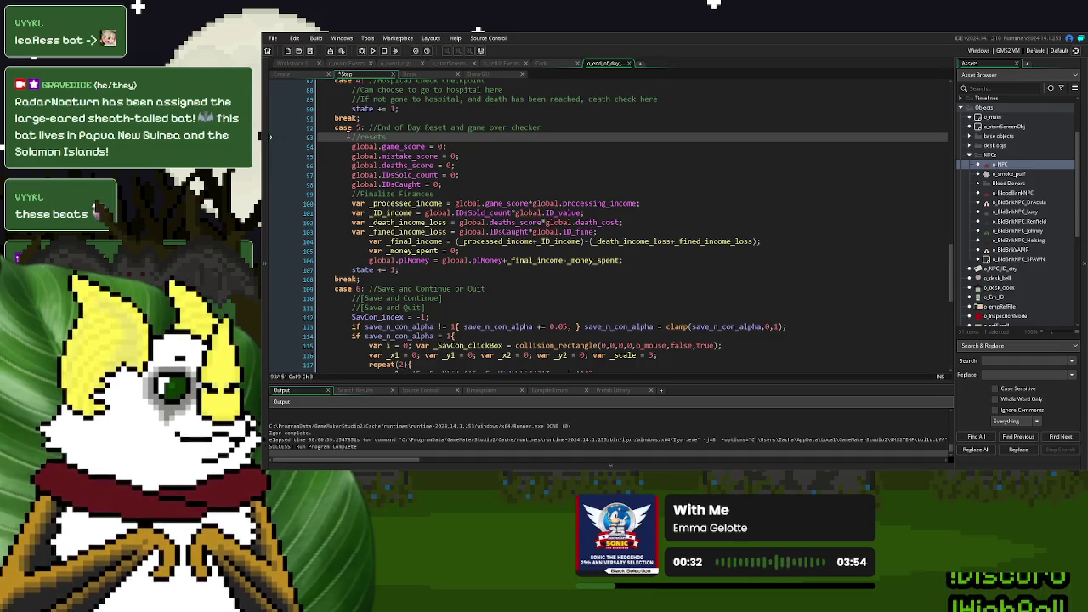
key("Return")
key("Up")
type("imer ad")
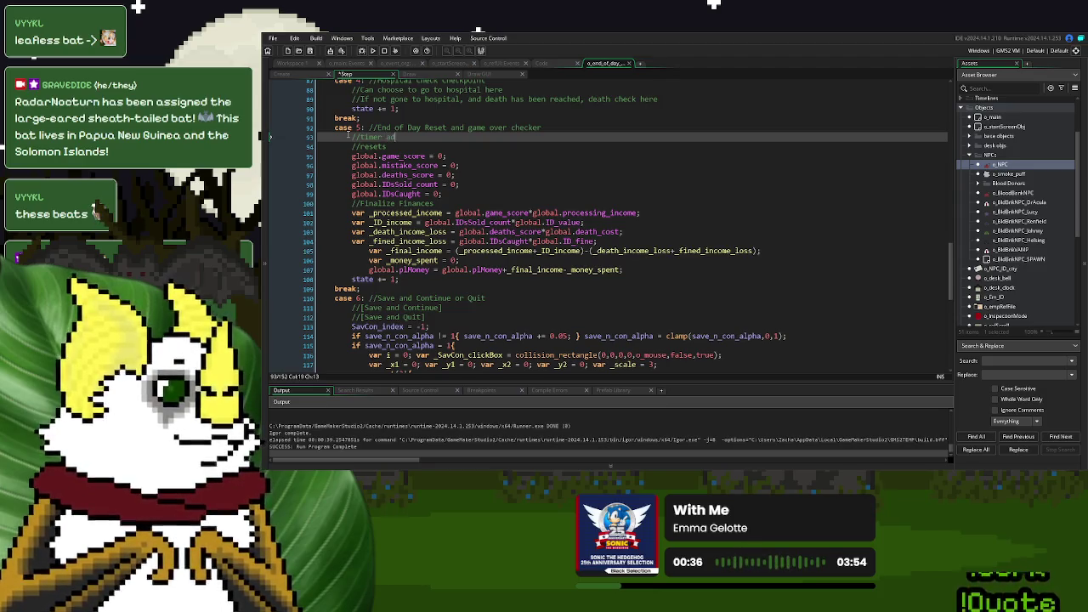
type("justments")
key("Return")
type("global.GameDay = 1;")
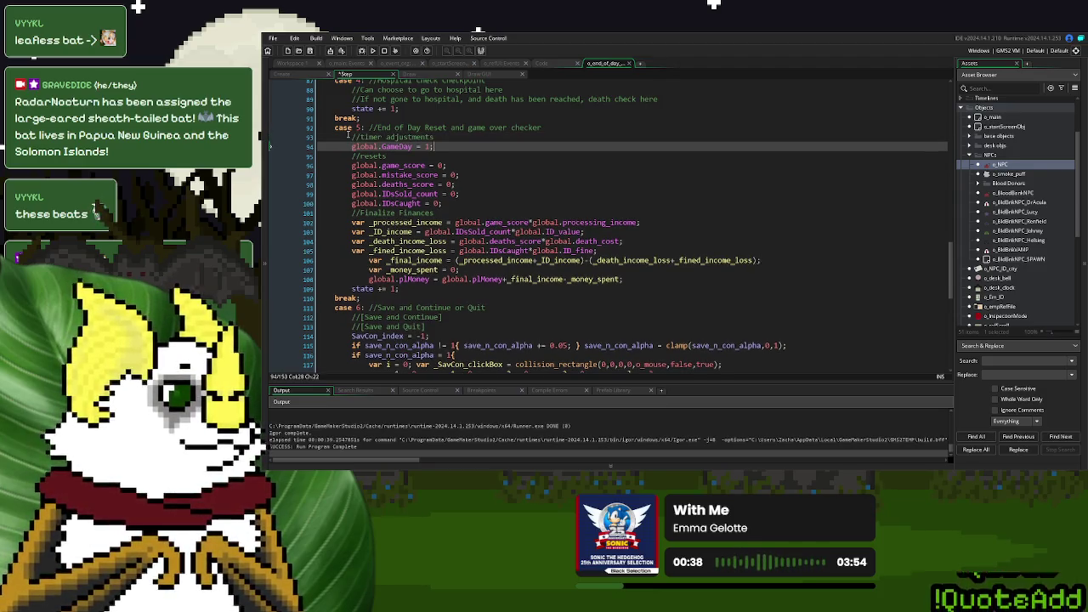
type("+")
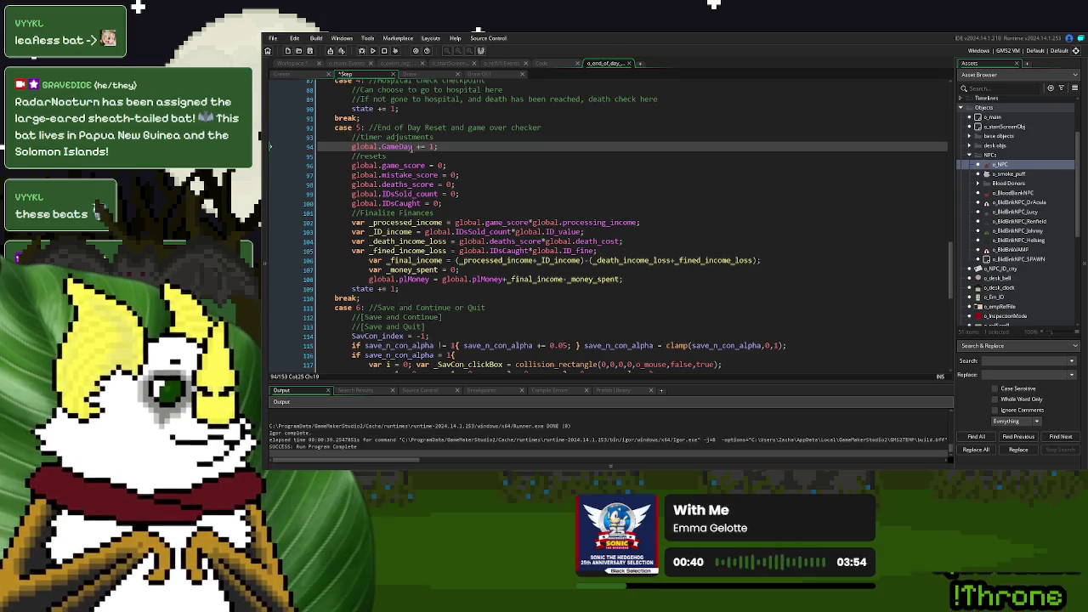
key("Return")
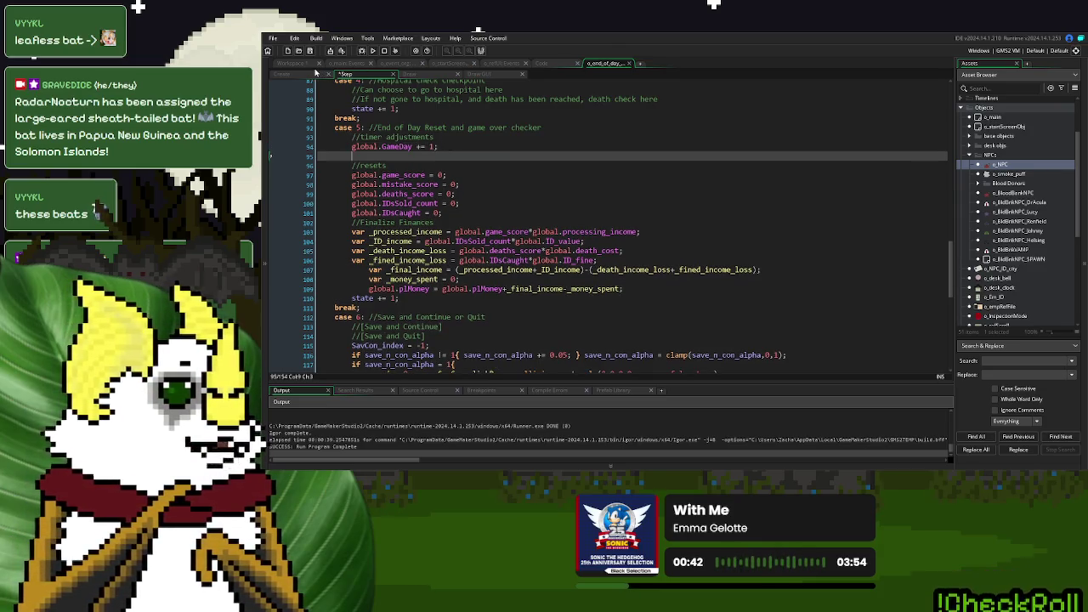
left_click(342, 64)
- Add 'global.medsTimer -= 1;' under the GameDay increment, using the name from o_main Create
scroll(437, 285, "down", 10)
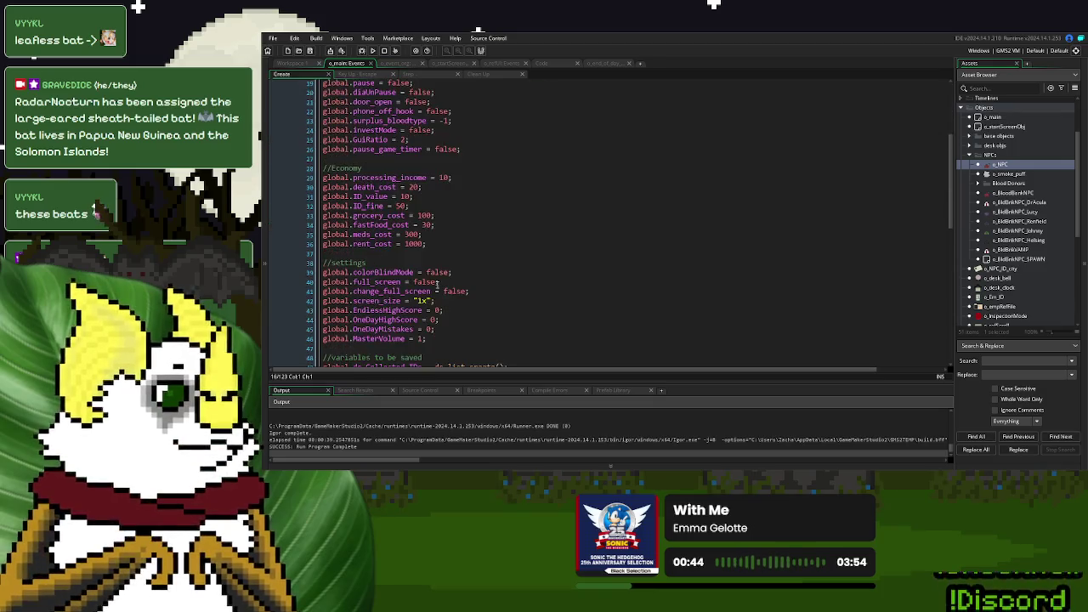
left_click_drag(429, 274, 326, 276)
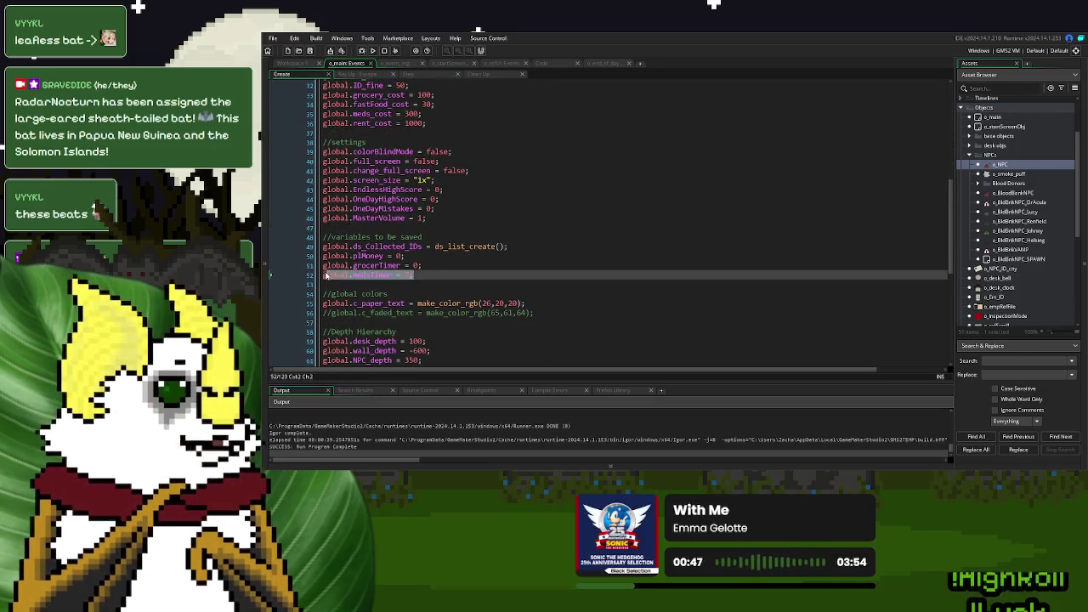
left_click(406, 64)
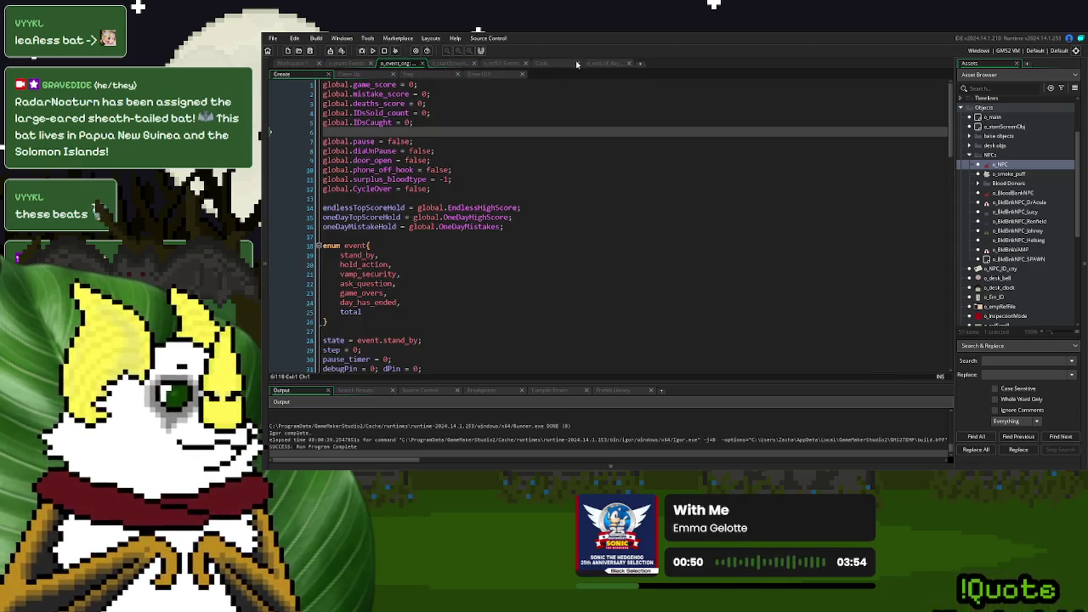
left_click(604, 64)
type("global.medsTimer = 1;")
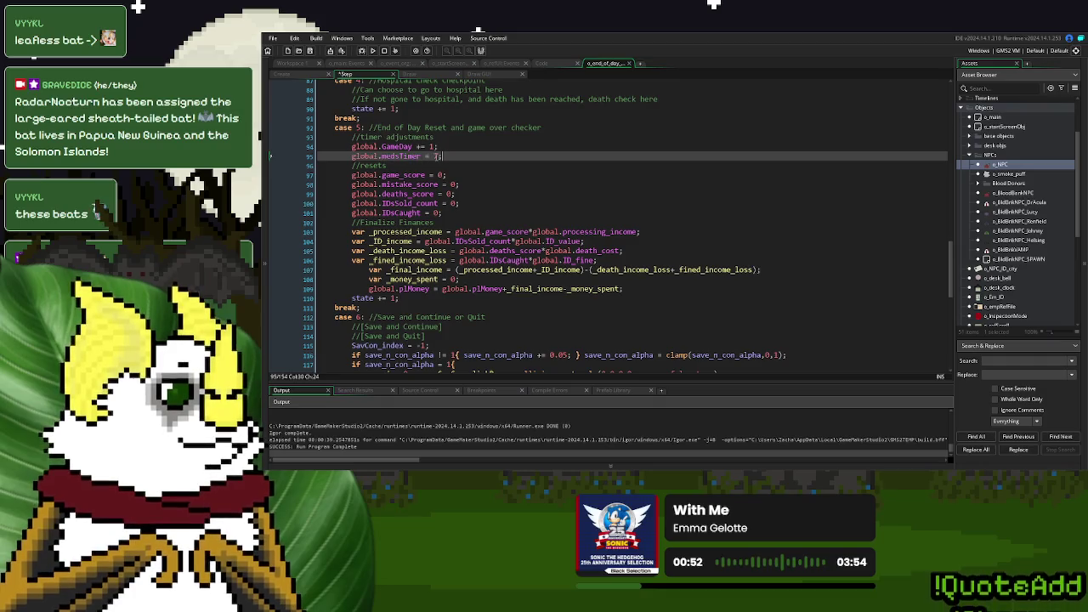
key("BackSpace")
type("-")
double_click(441, 157)
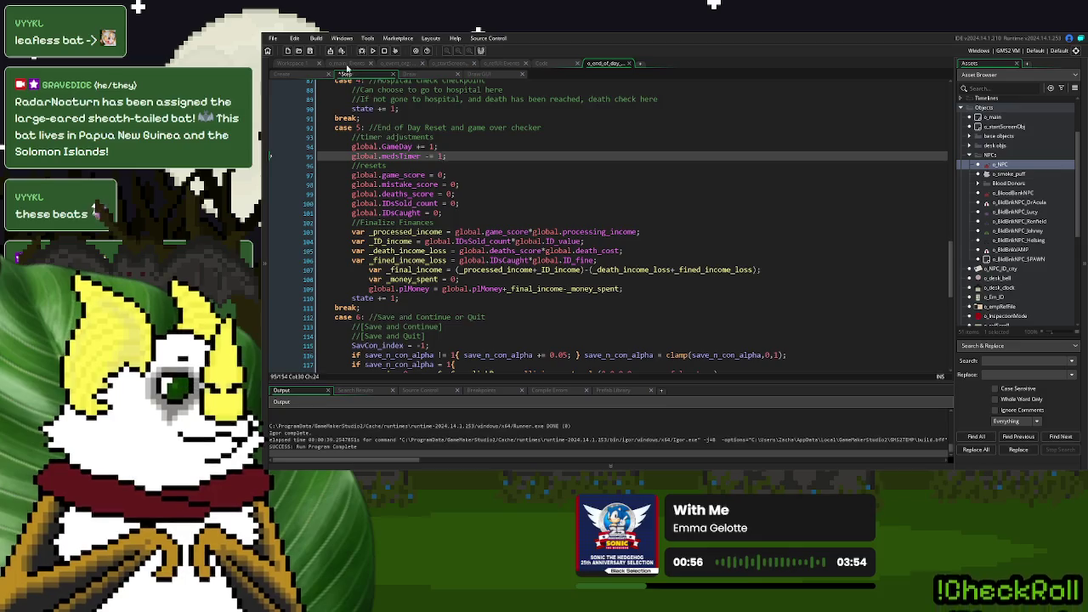
- Add 'global.grocerTimer -= 1;' below it, copying the variable name from o_main Create
left_click(346, 63)
left_click_drag(428, 264, 314, 269)
left_click(614, 64)
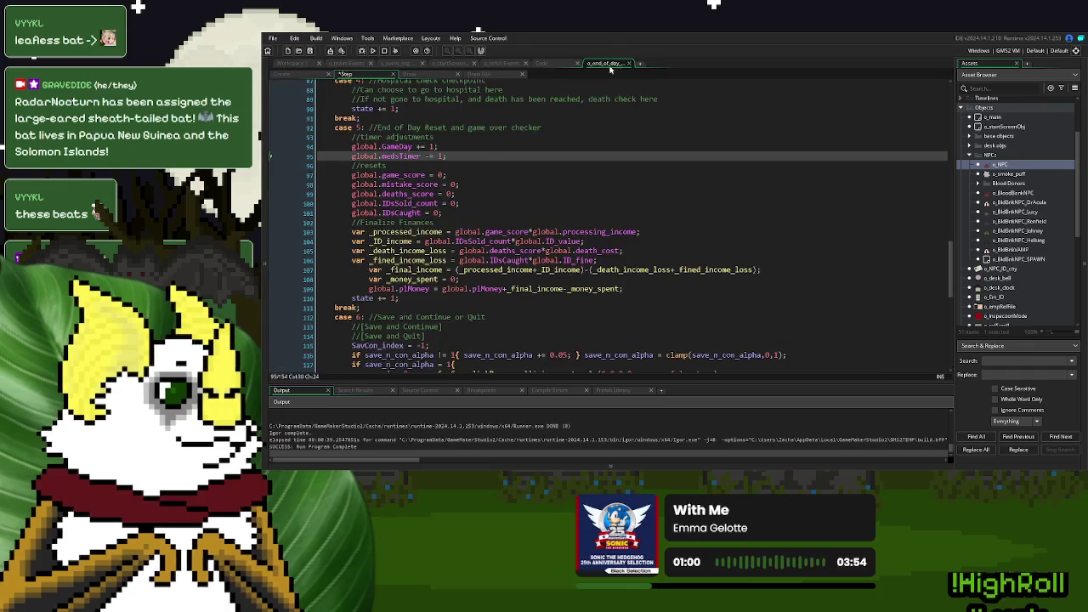
key("Return")
type("global.grocerTimer = 0;")
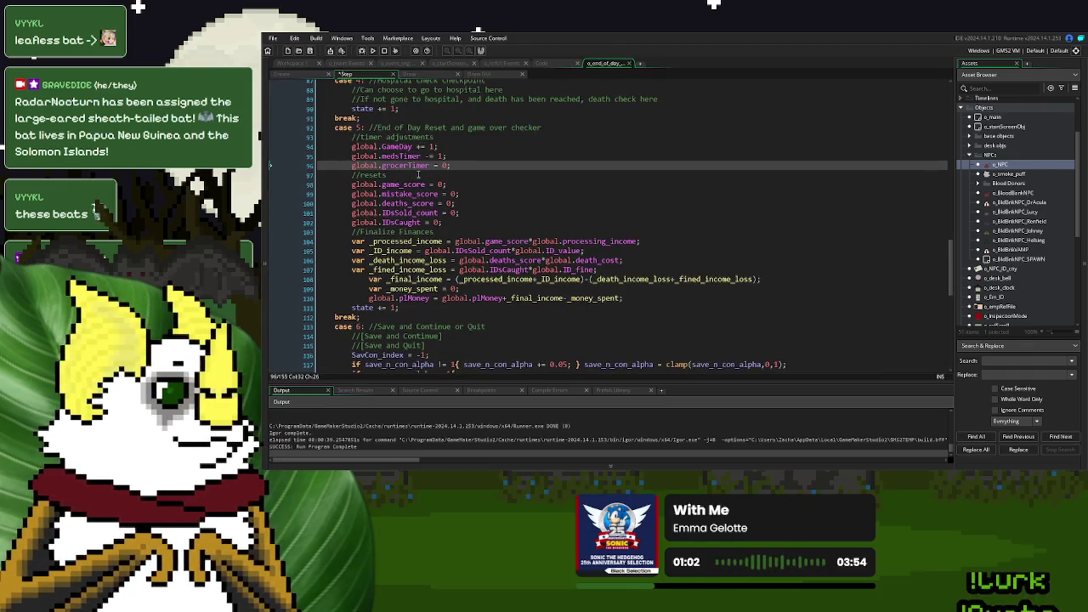
type("-")
double_click(450, 167)
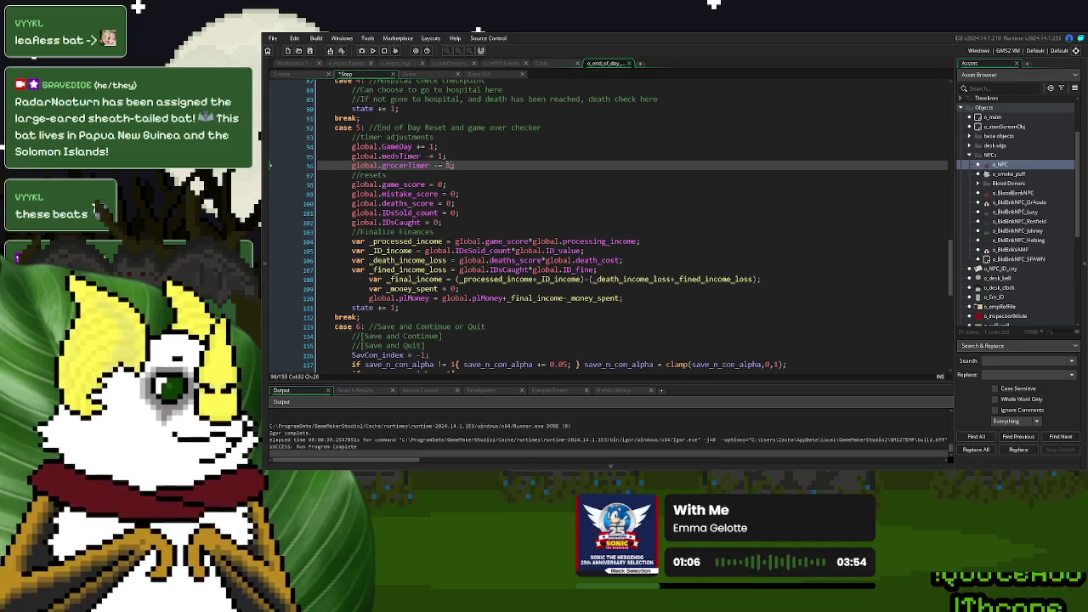
mouse_move(422, 156)
left_mouse_down()
mouse_move(340, 160)
mouse_move(350, 160)
left_mouse_up()
- Wrap the medsTimer and grocerTimer decrements on lines 95–96 in 'if global.X > 0{ }' guards
type("if global.medsTimer > ")
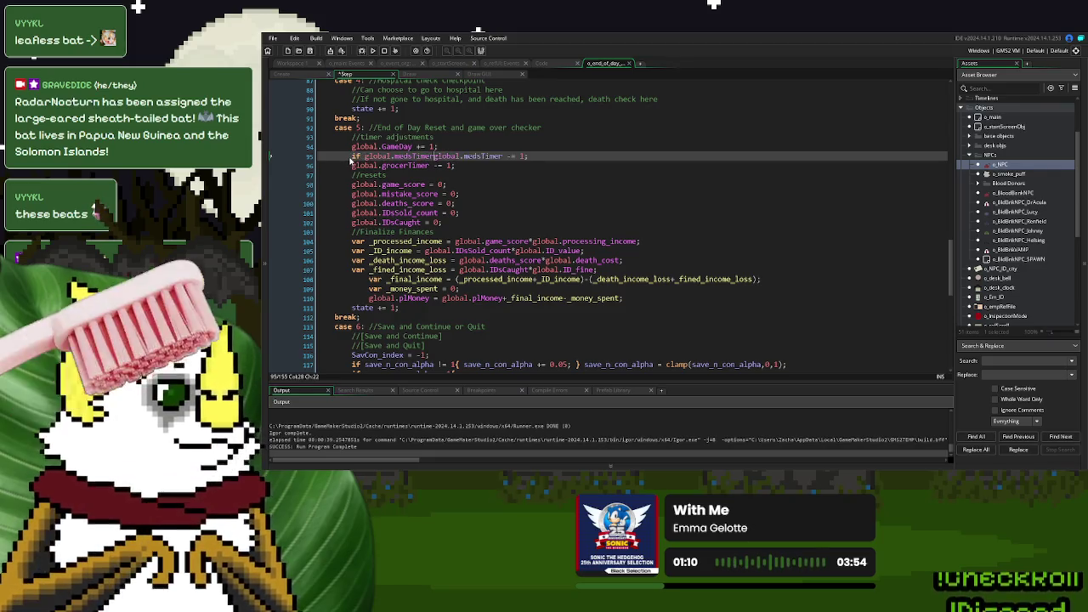
type("0{")
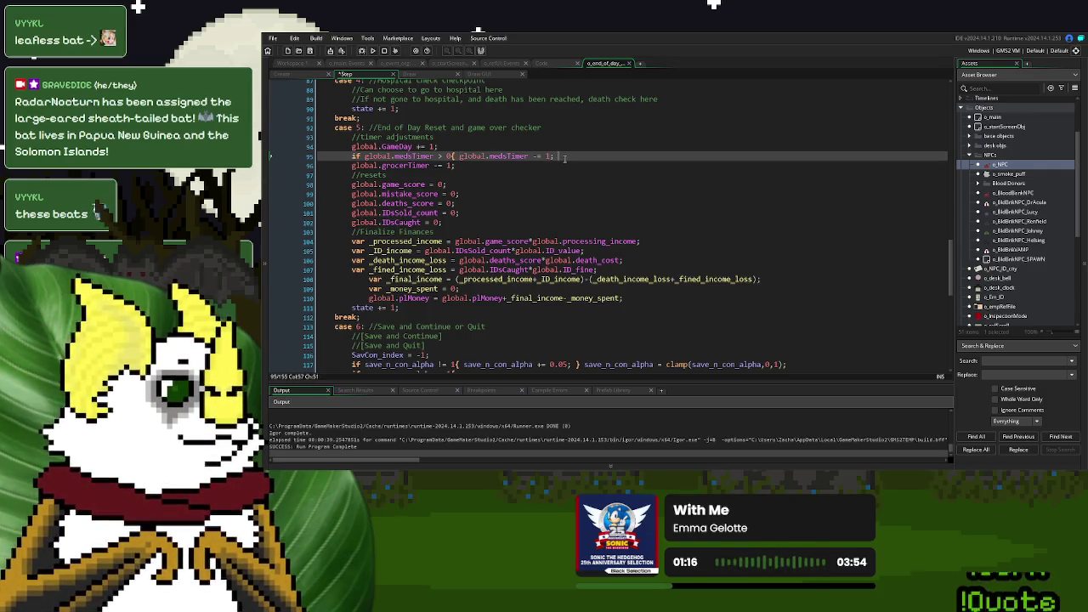
left_click_drag(436, 166, 350, 168)
key("Left")
type("if global.grocerTimer > 0{")
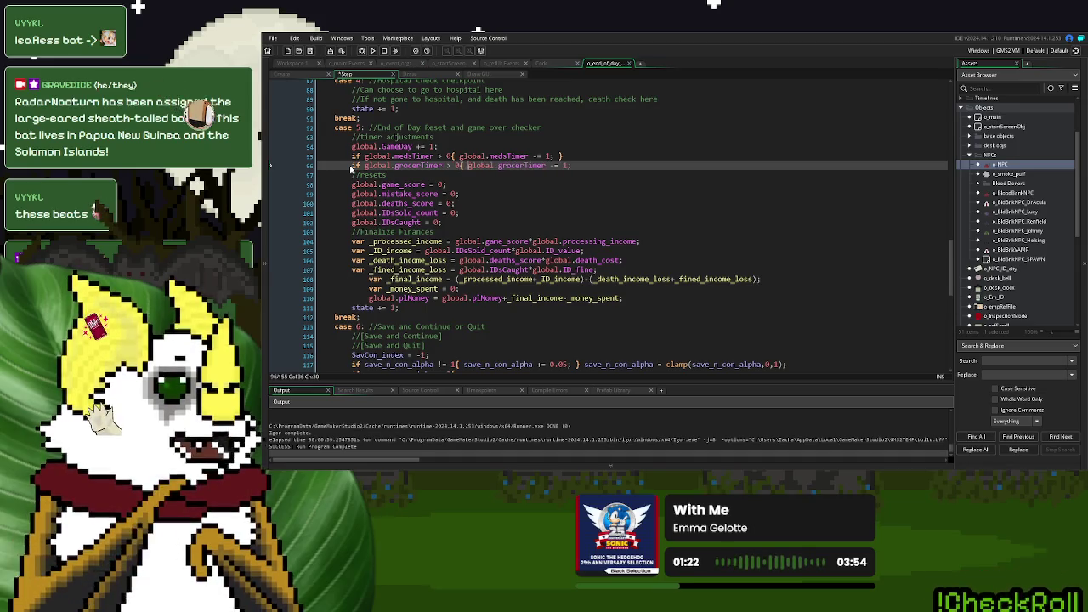
left_click(619, 164)
type("}")
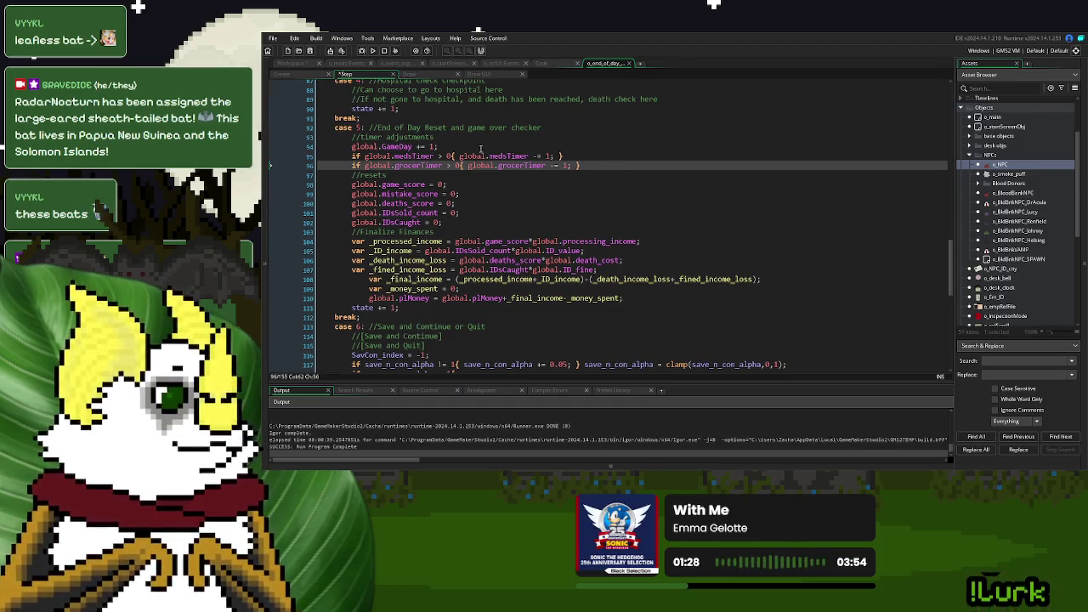
left_click_drag(563, 156, 349, 159)
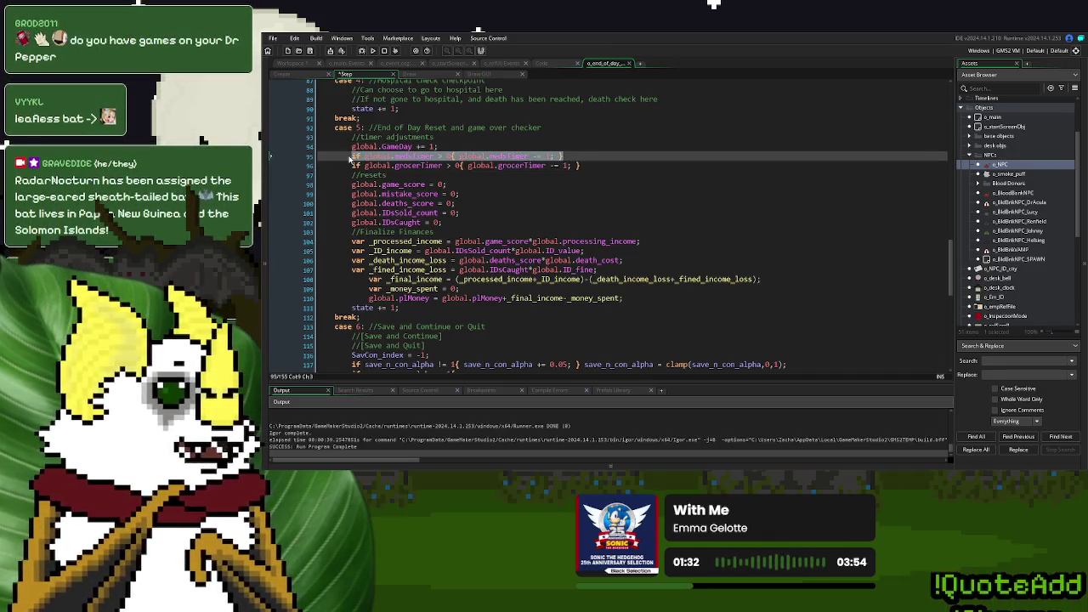
left_click(389, 174)
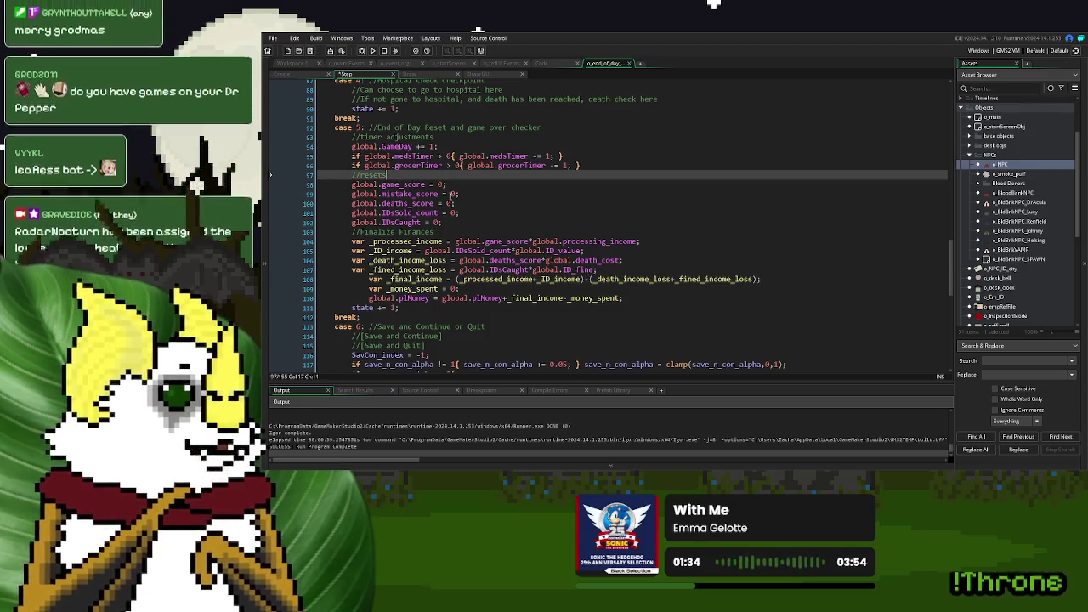
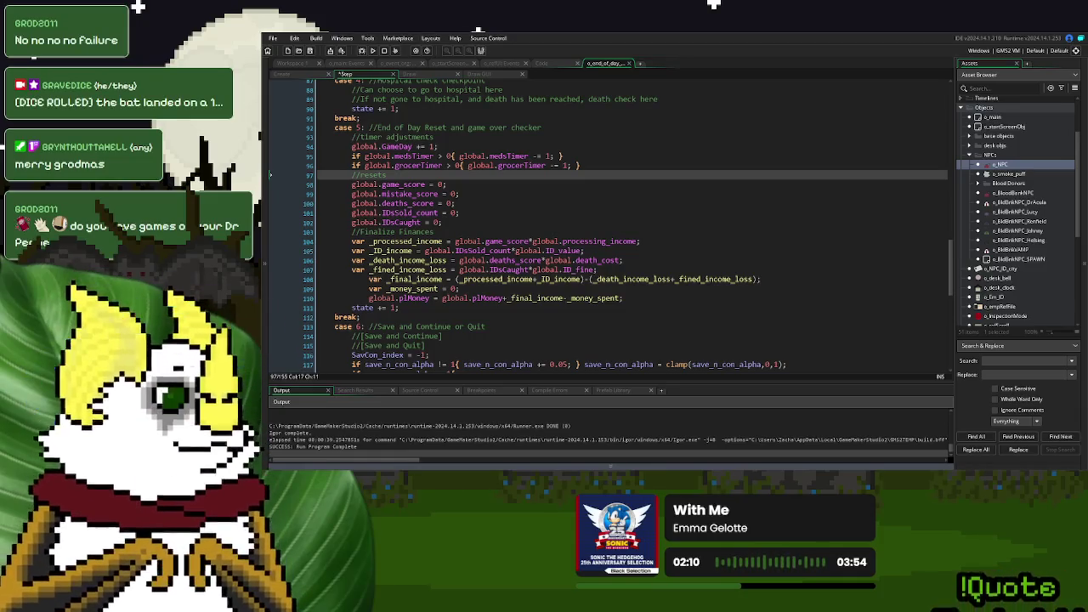
- Scroll from the state increment line to the end of the Step code, then start a test run
left_click(587, 308)
scroll(595, 272, "down", 3)
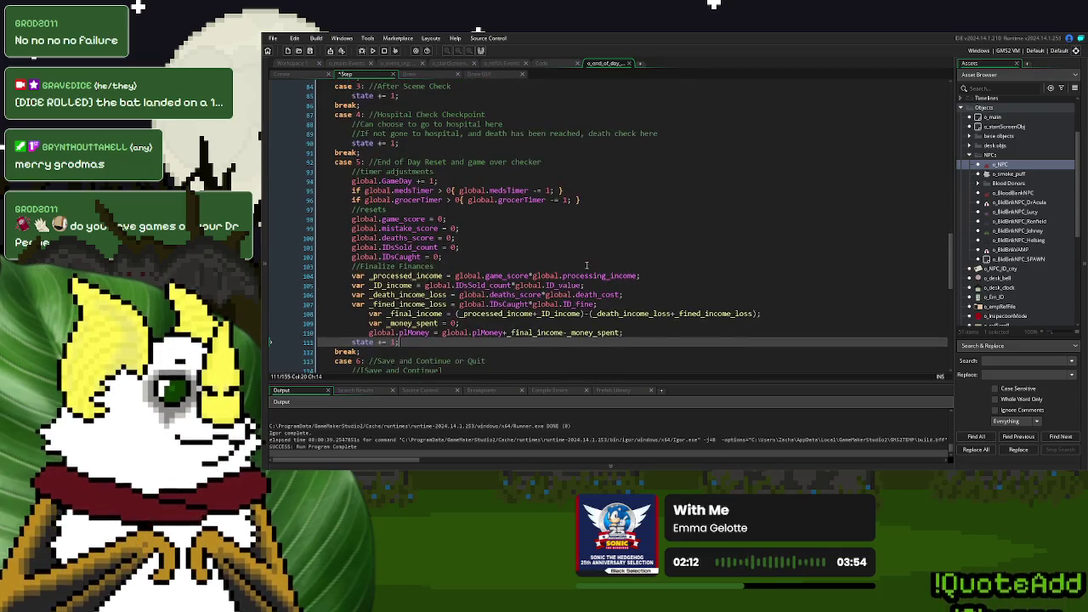
scroll(465, 226, "down", 10)
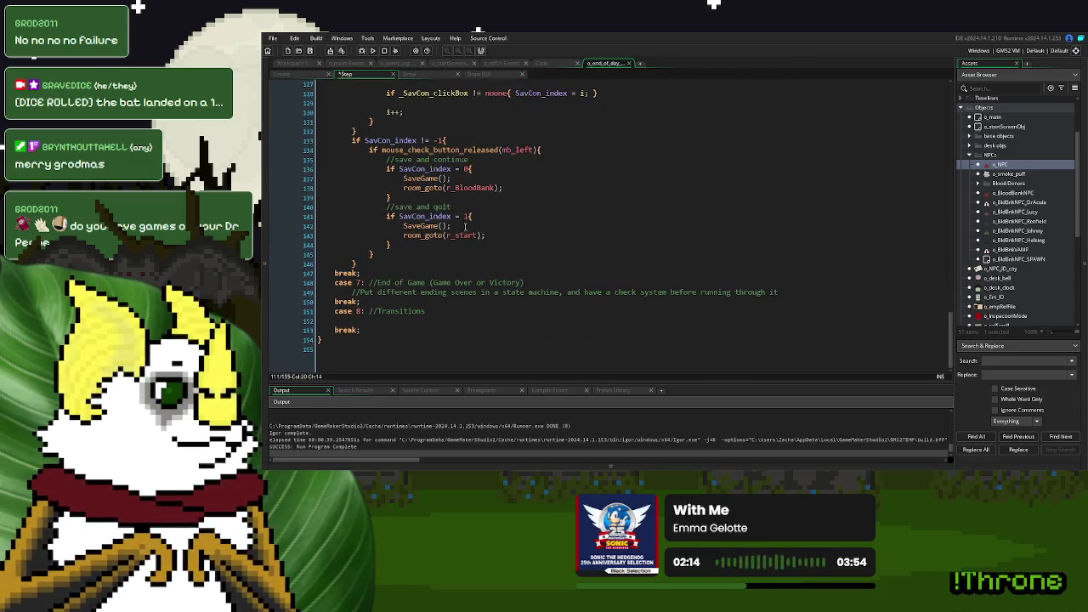
left_click(372, 51)
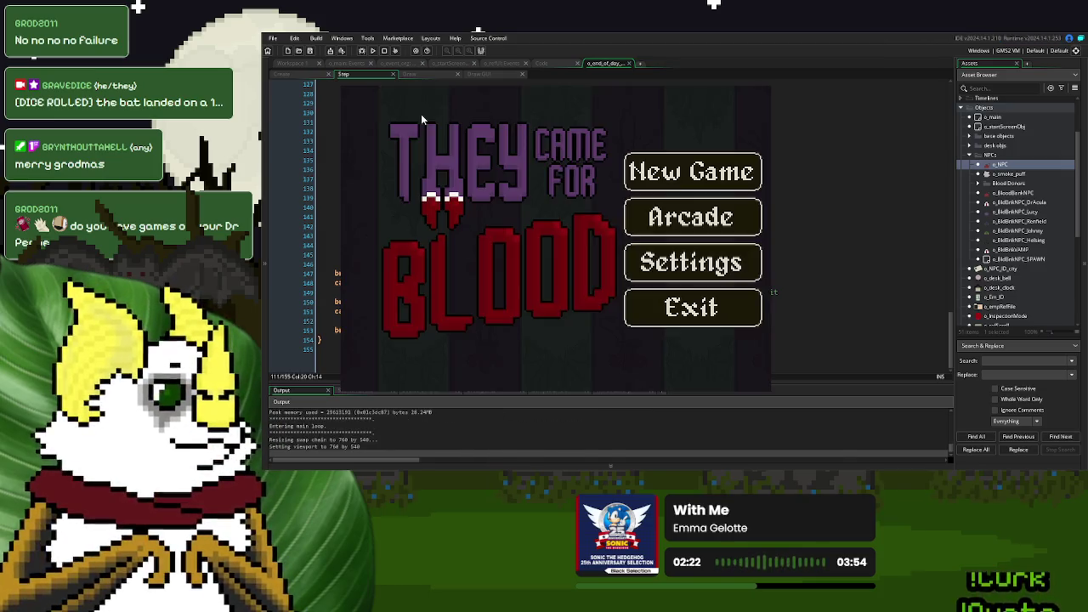
- Start a new game, serve one donor on day 1, and pay the $30 Fast Food bill
left_click(690, 172)
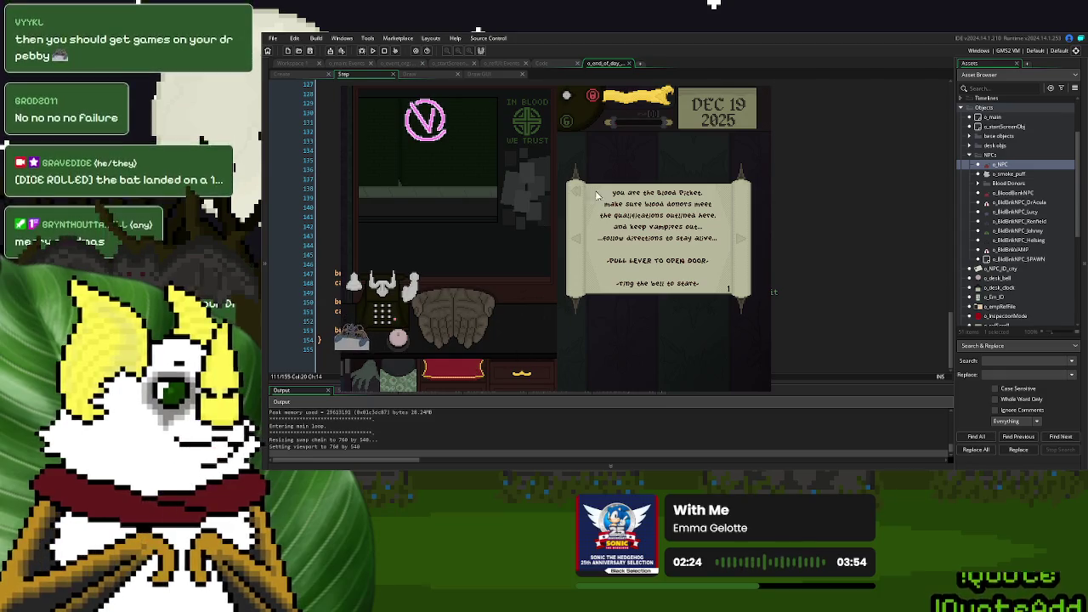
left_click(596, 194)
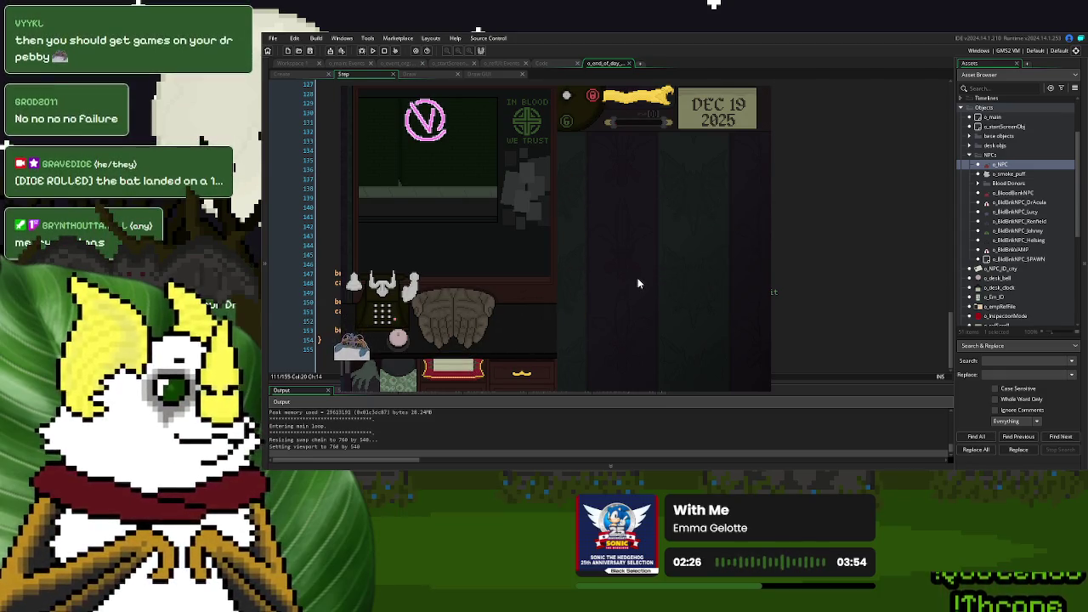
left_click(399, 338)
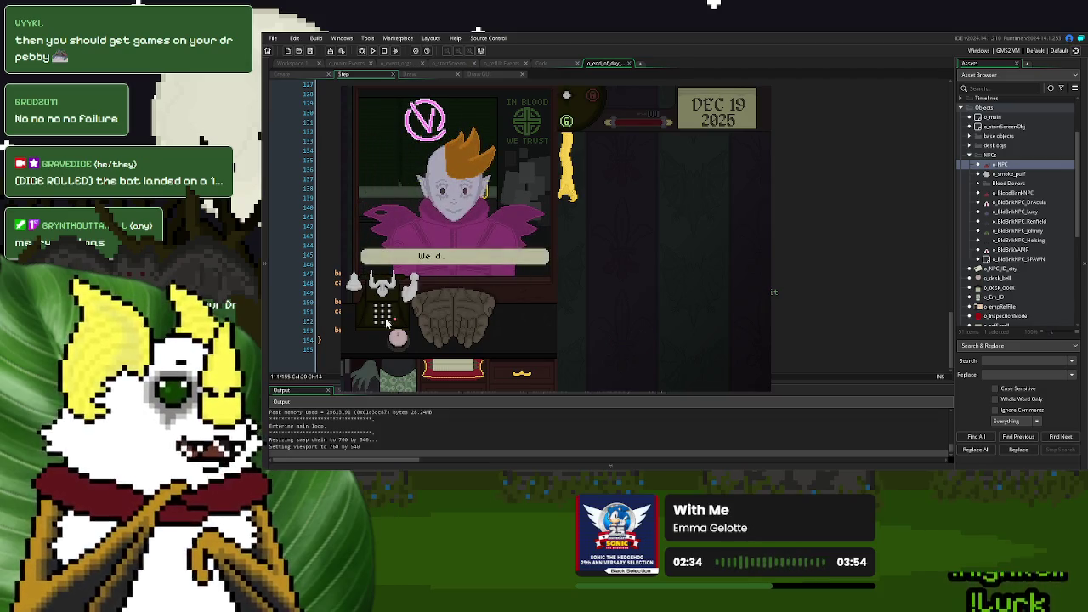
left_click(405, 348)
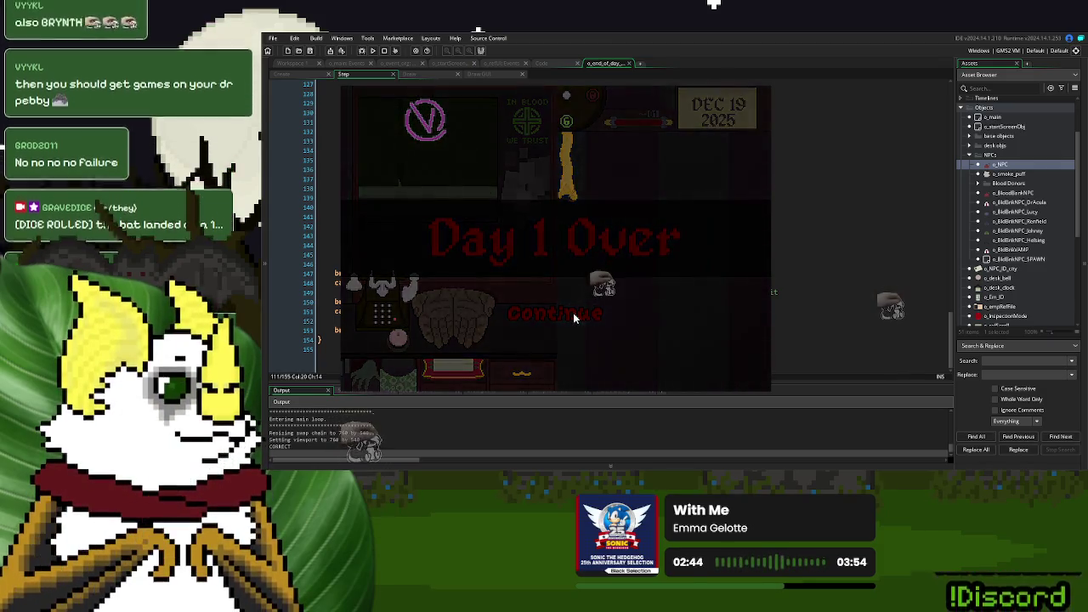
left_click(572, 313)
left_click(610, 184)
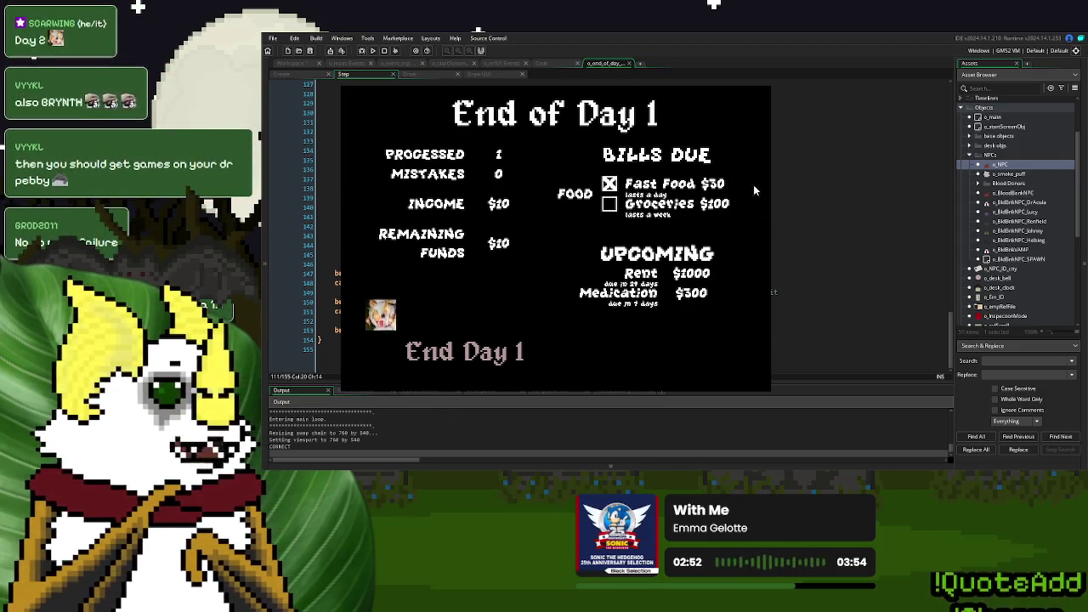
- Save and continue into day 2, pull the lever, and serve the donor until Day 2 Over
left_click(472, 345)
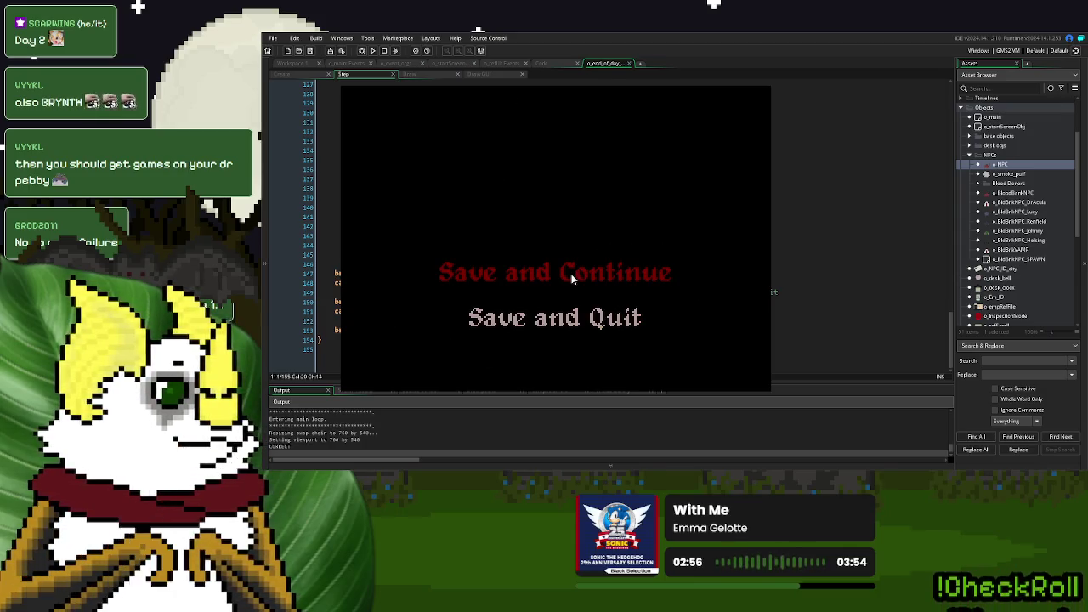
left_click(571, 278)
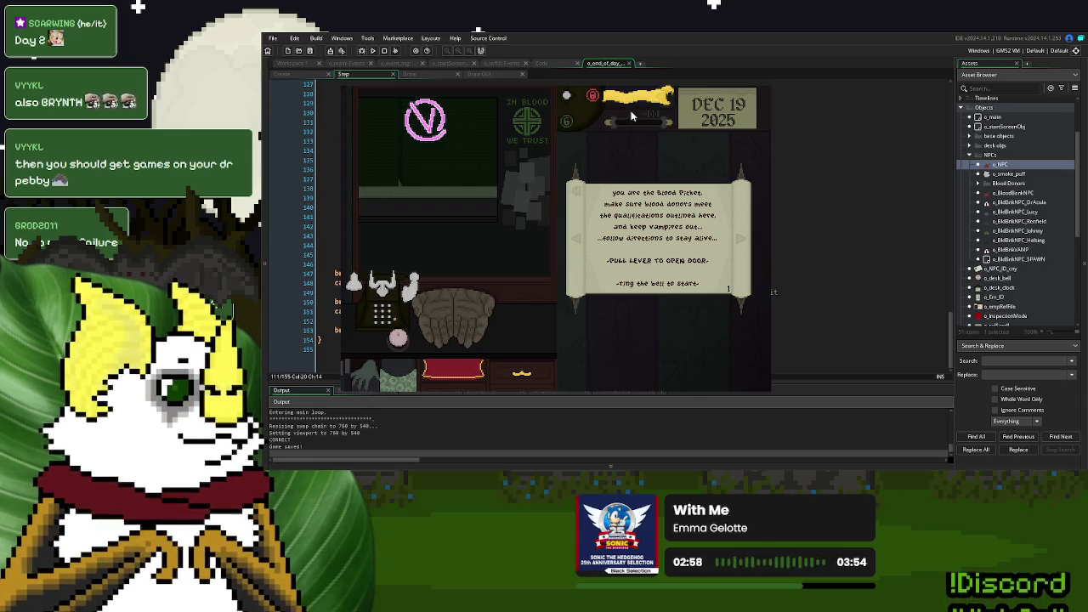
left_click(654, 106)
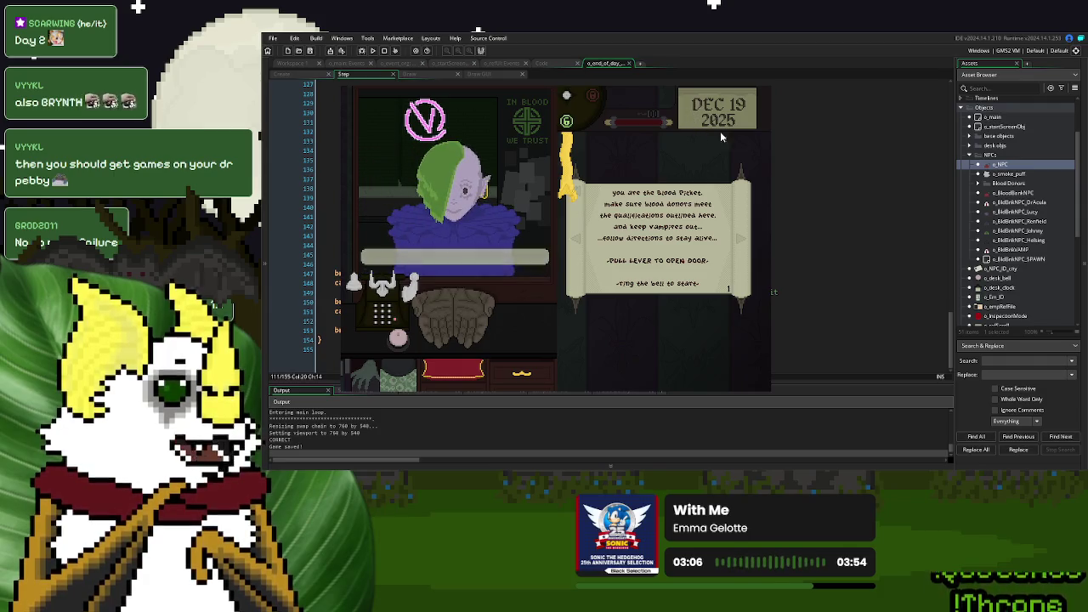
left_click(496, 270)
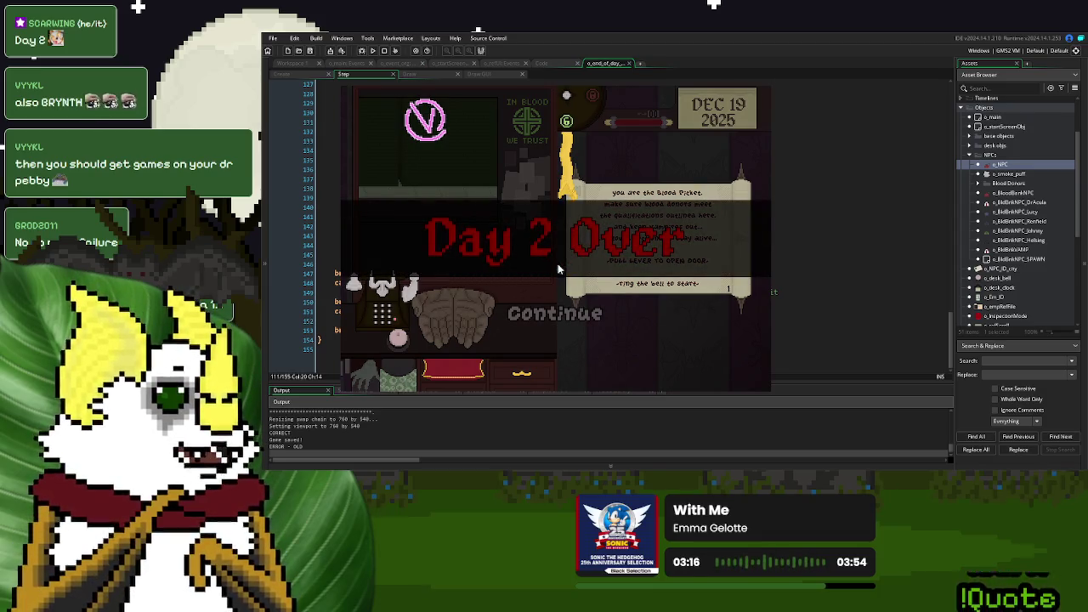
- Pay the Groceries bill on the End of Day 2 summary, then collapse the Output panel over the code
left_click(553, 313)
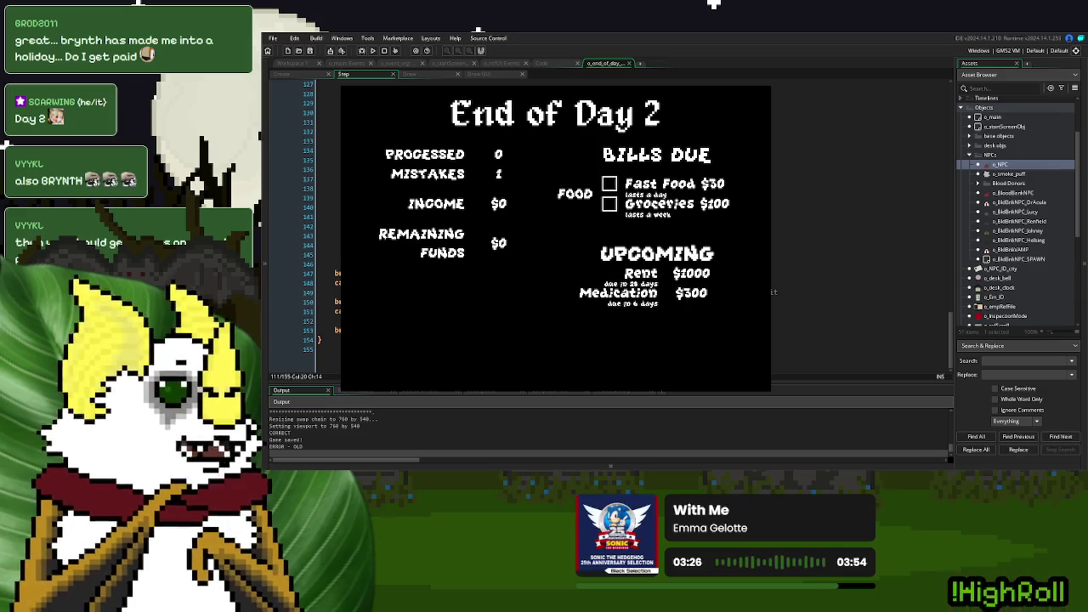
left_click(580, 264)
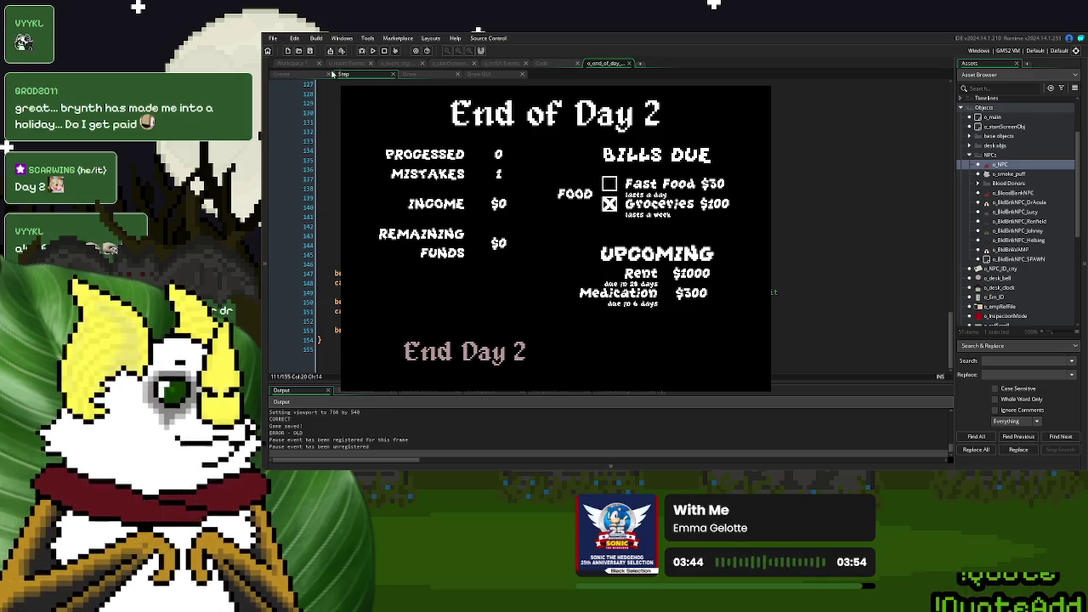
left_click(270, 197)
left_click_drag(657, 386, 658, 455)
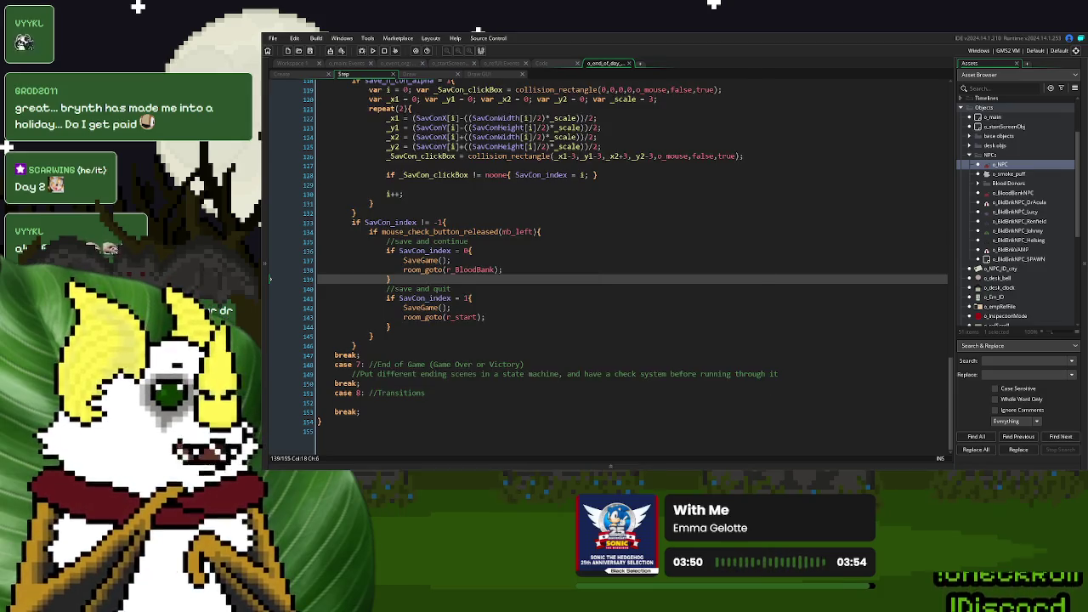
- In o_main's Create event, change global.plMoney's starting value from 0 to 50
middle_click(435, 274)
left_click(438, 274)
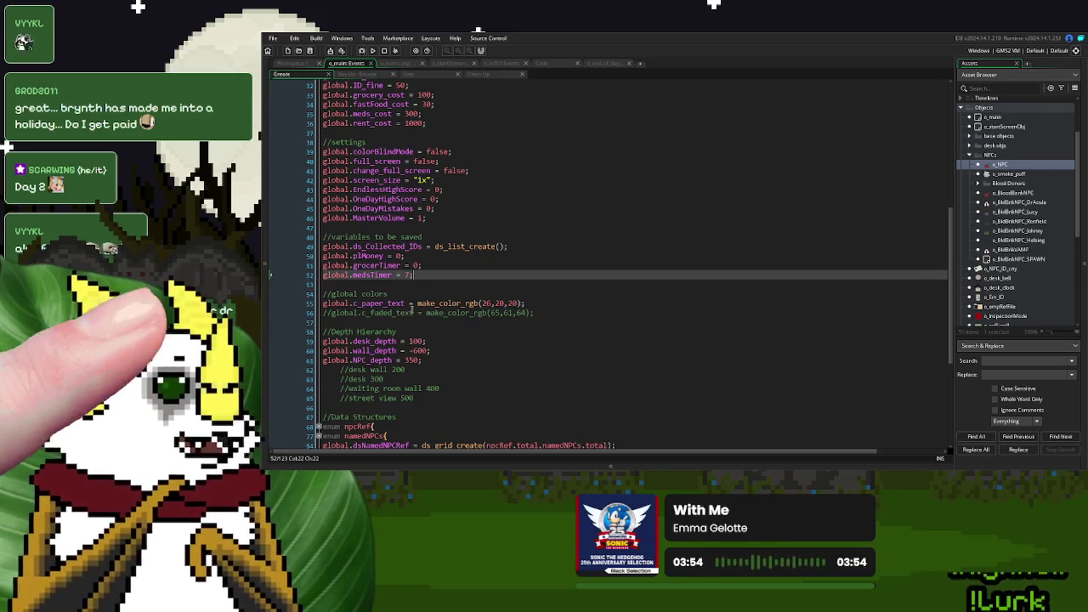
scroll(414, 311, "up", 3)
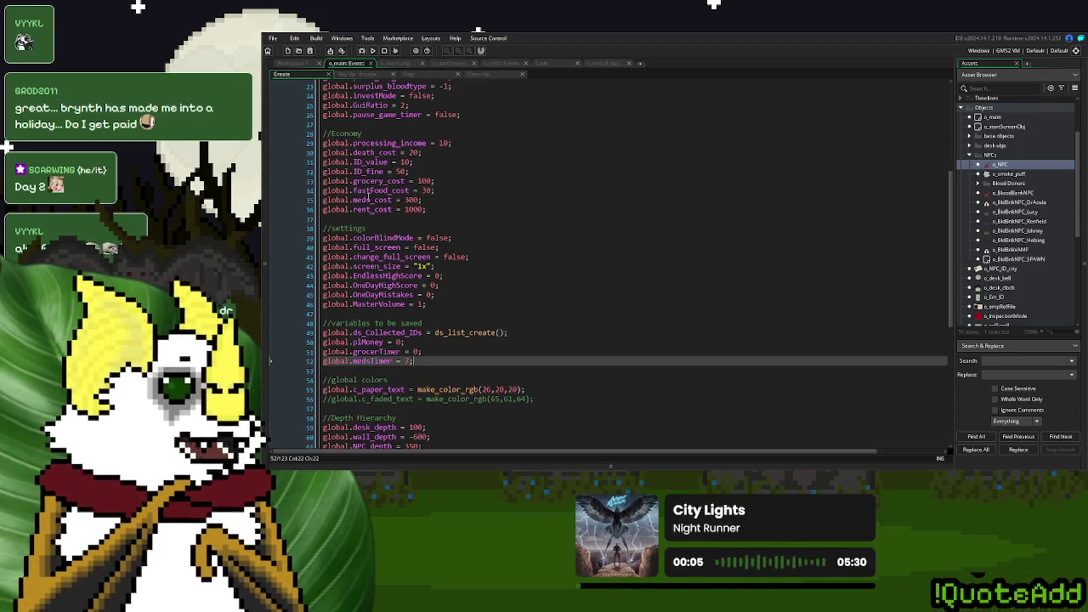
scroll(366, 273, "down", 2)
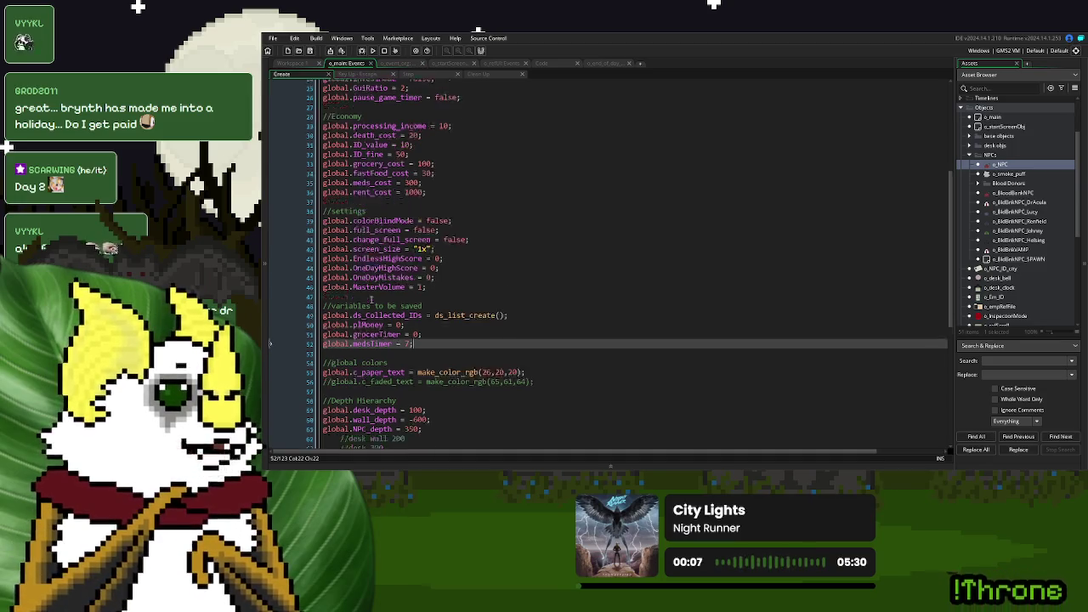
left_click(396, 273)
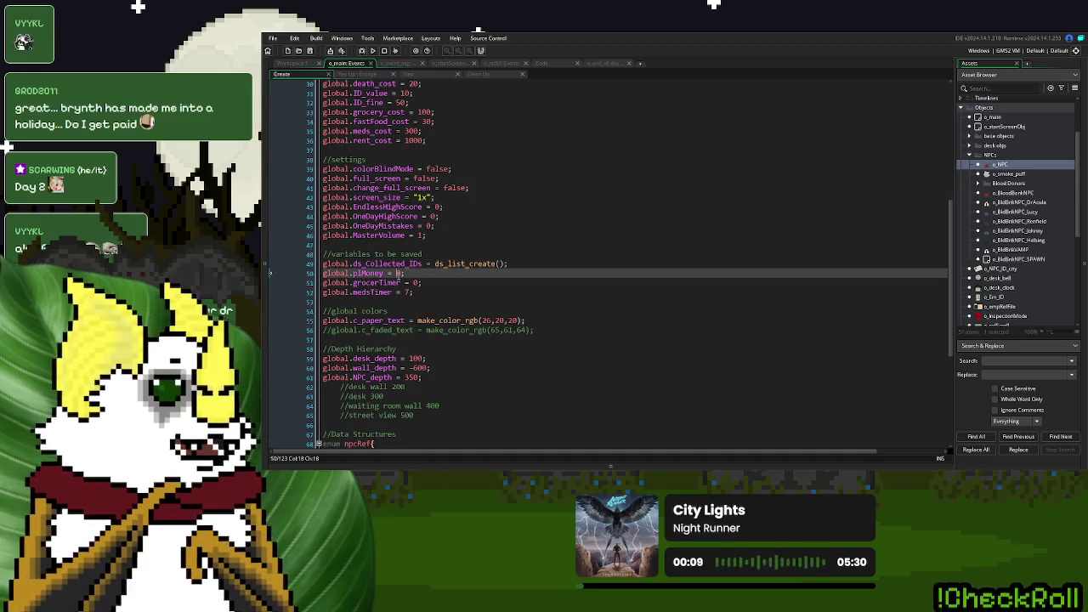
type("7")
- Start a new empty line below the //Economy comment
left_click(429, 281)
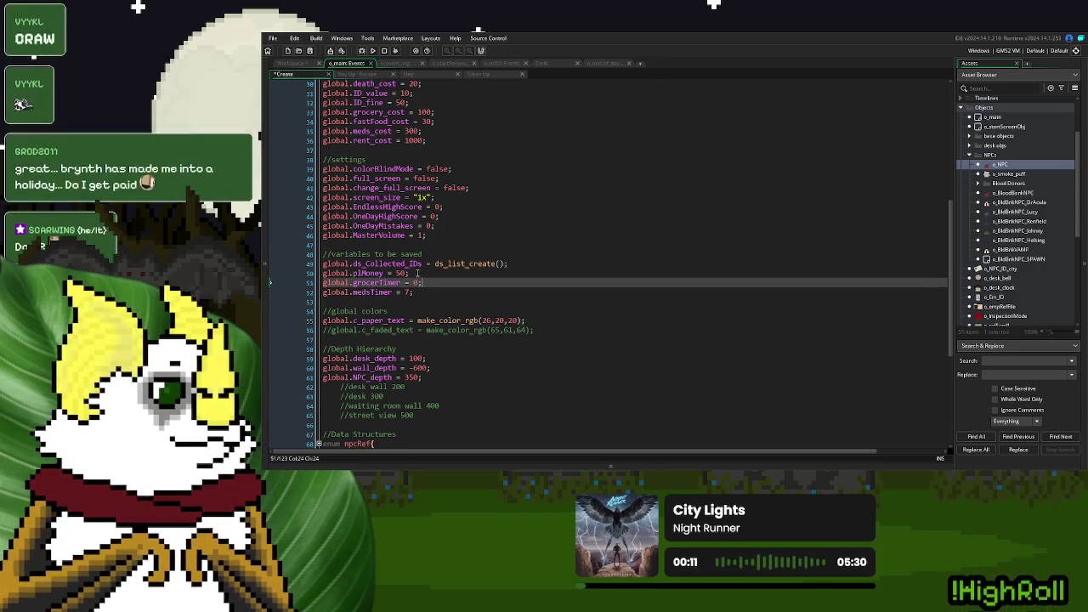
scroll(424, 279, "up", 2)
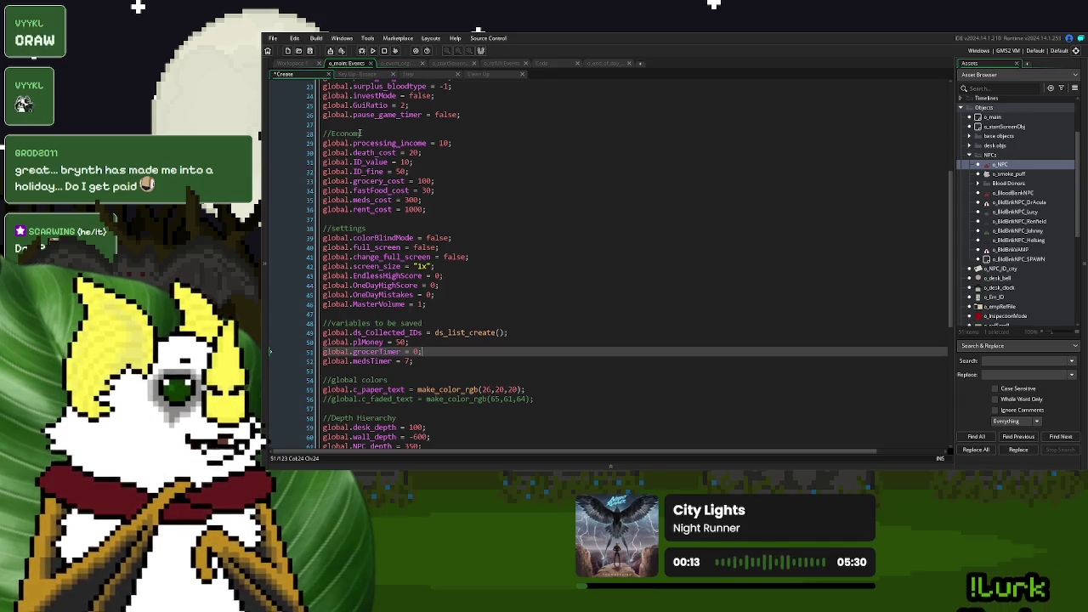
left_click(379, 134)
key("Return")
- Add 'var _starting_cash = 50;' and assign _starting_cash to global.plMoney instead of 50
type("var _starting")
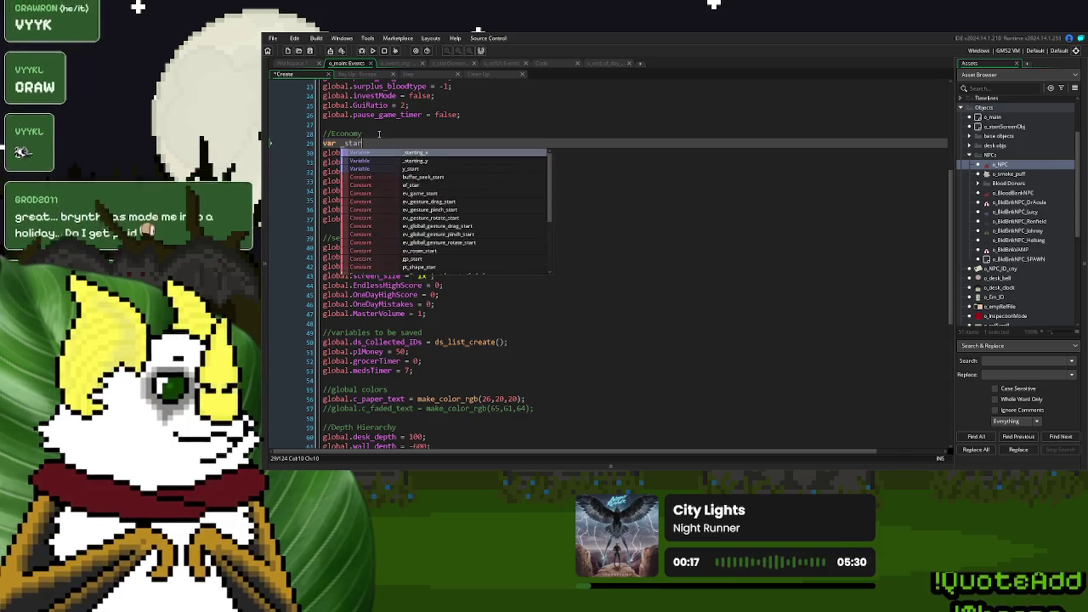
type("_c")
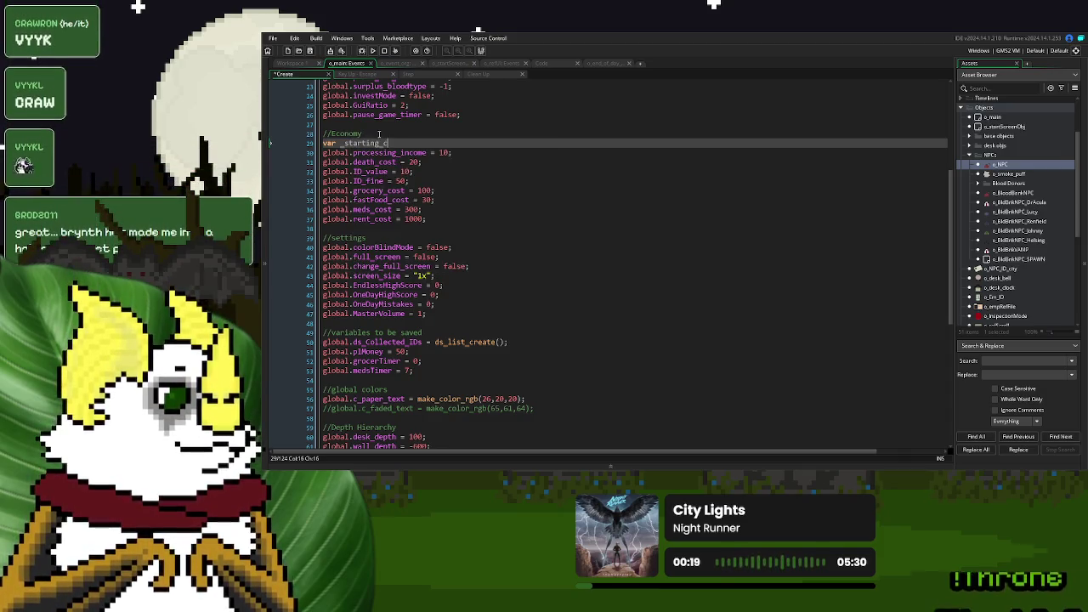
type("ash = 50;")
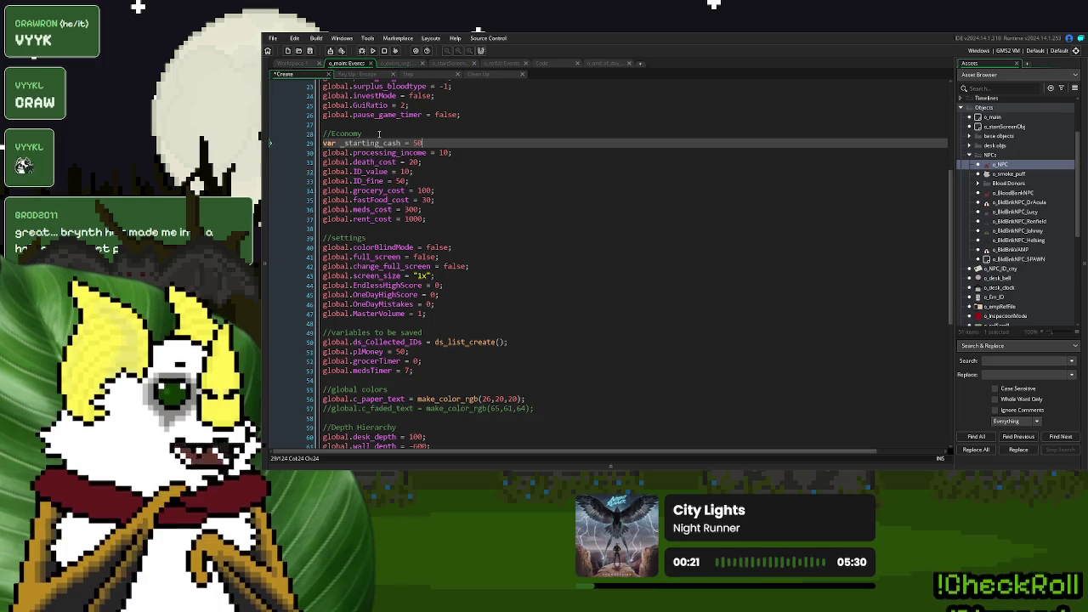
double_click(380, 143)
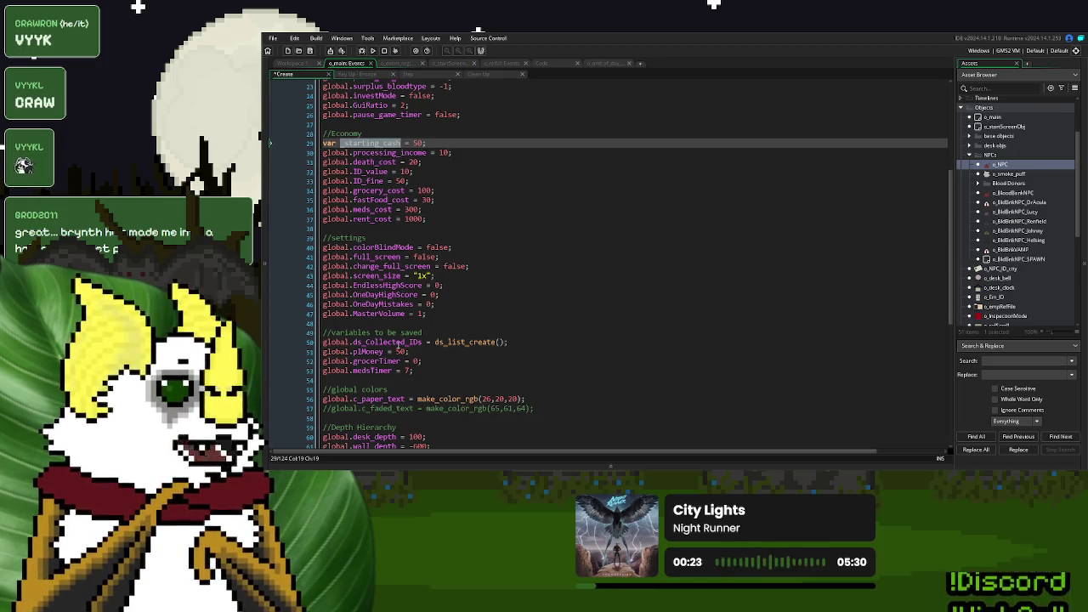
key("ctrl+c")
double_click(400, 351)
key("ctrl+v")
left_click(442, 219)
left_click(472, 162)
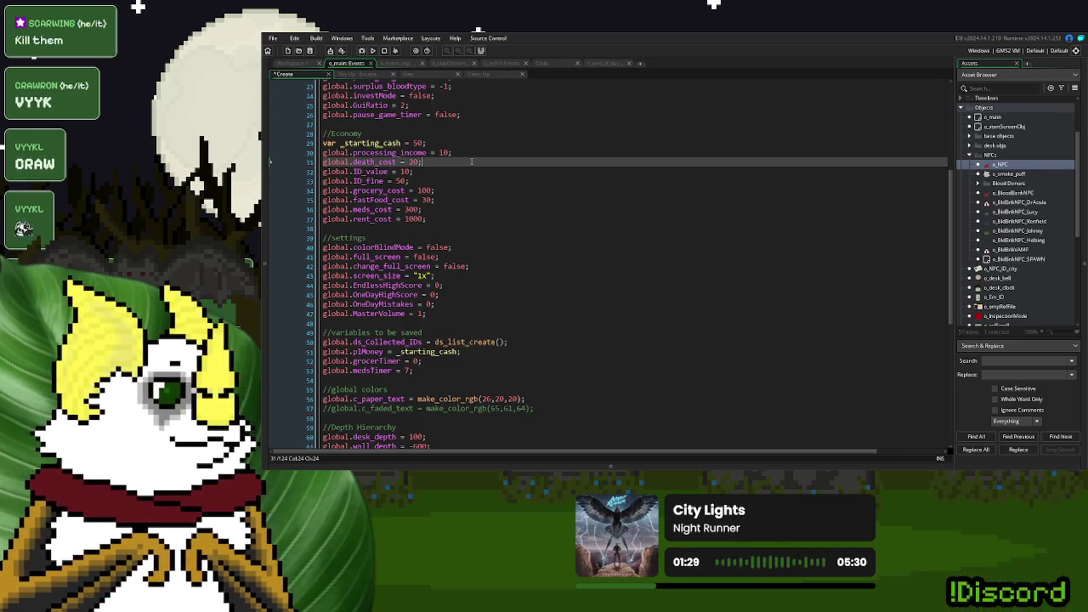
- Switch to the o_end_of_day Step code and scroll up through it
left_click(604, 63)
scroll(527, 275, "up", 1)
scroll(527, 275, "up", 20)
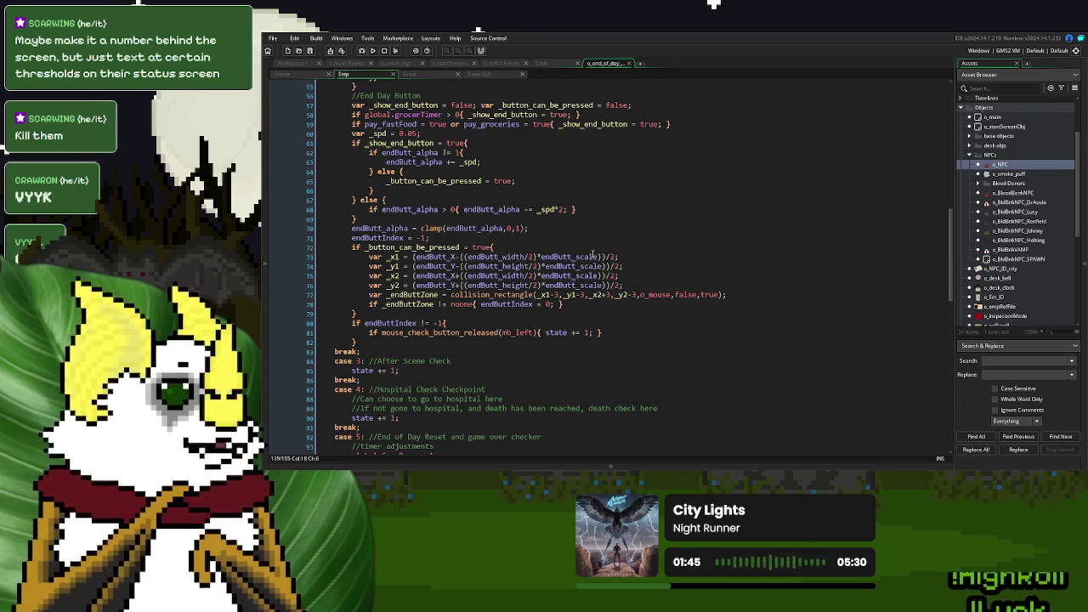
scroll(593, 255, "down", 5)
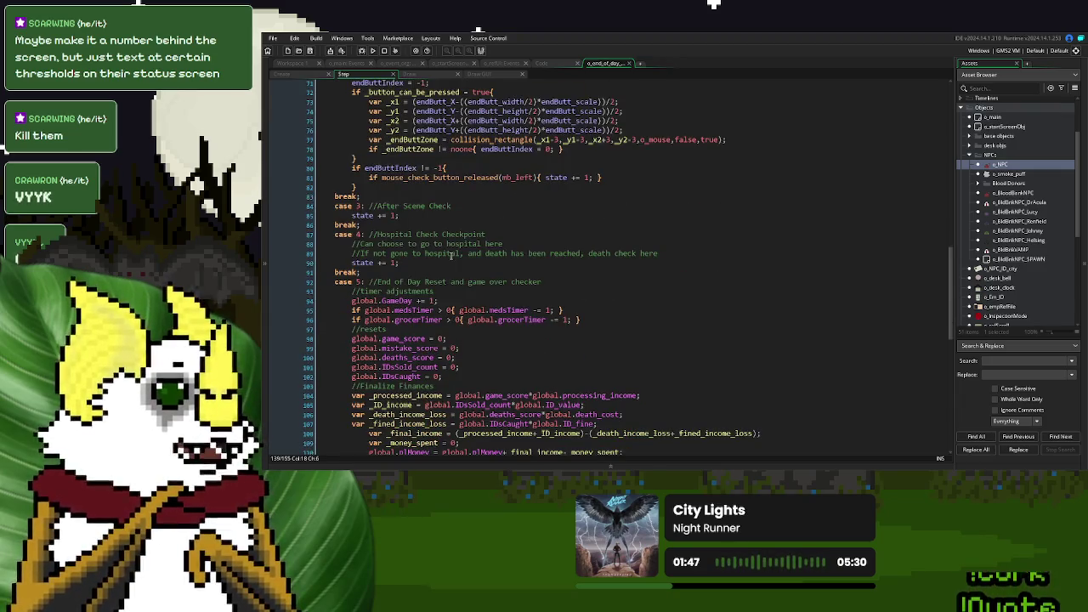
left_click_drag(378, 236, 486, 236)
left_click(490, 235)
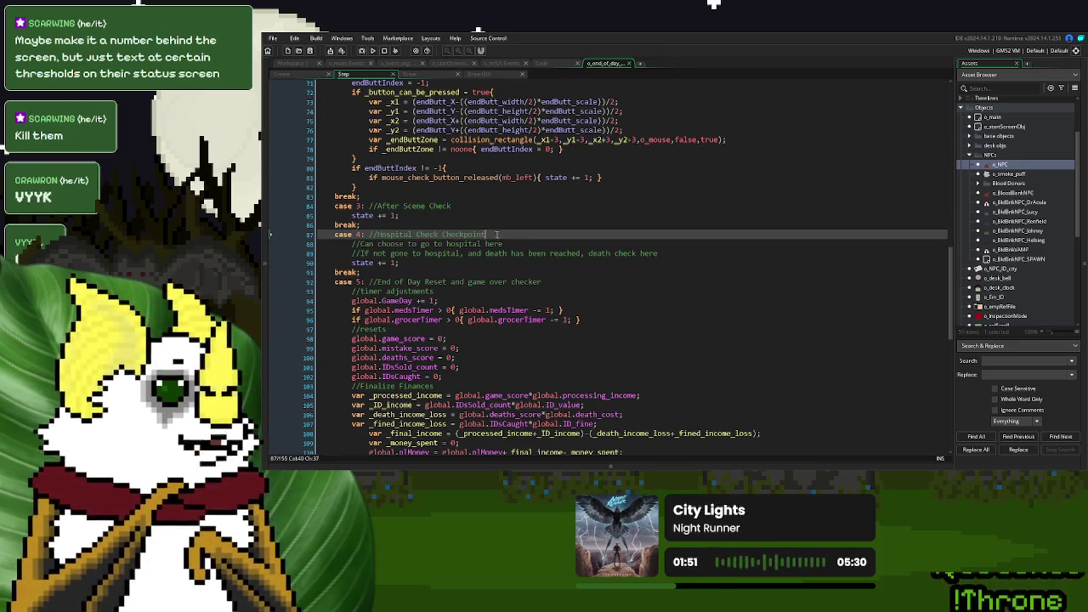
left_click_drag(491, 235, 382, 241)
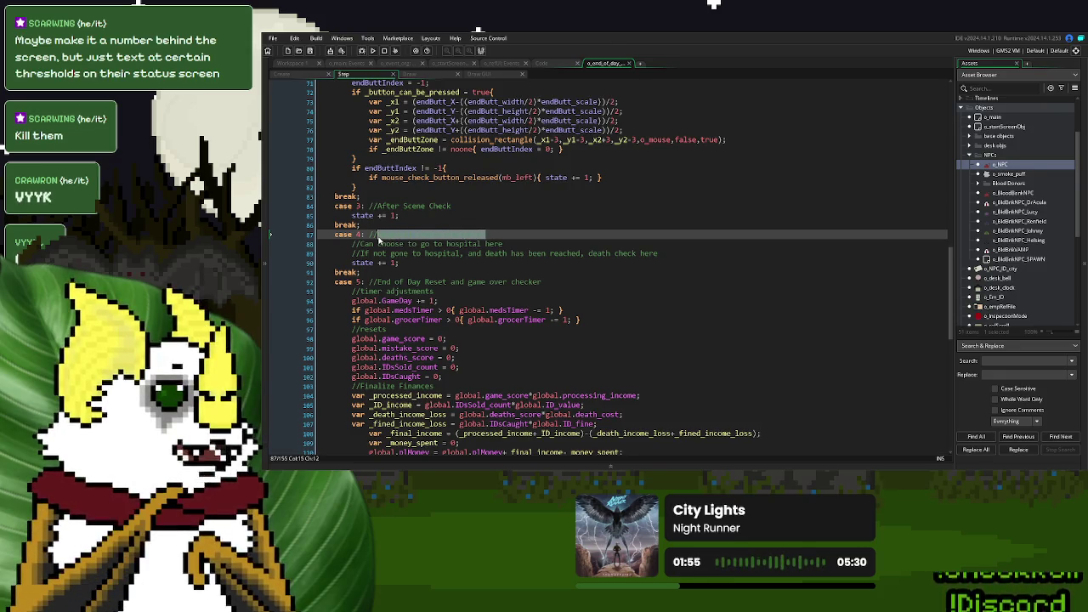
left_click(443, 235)
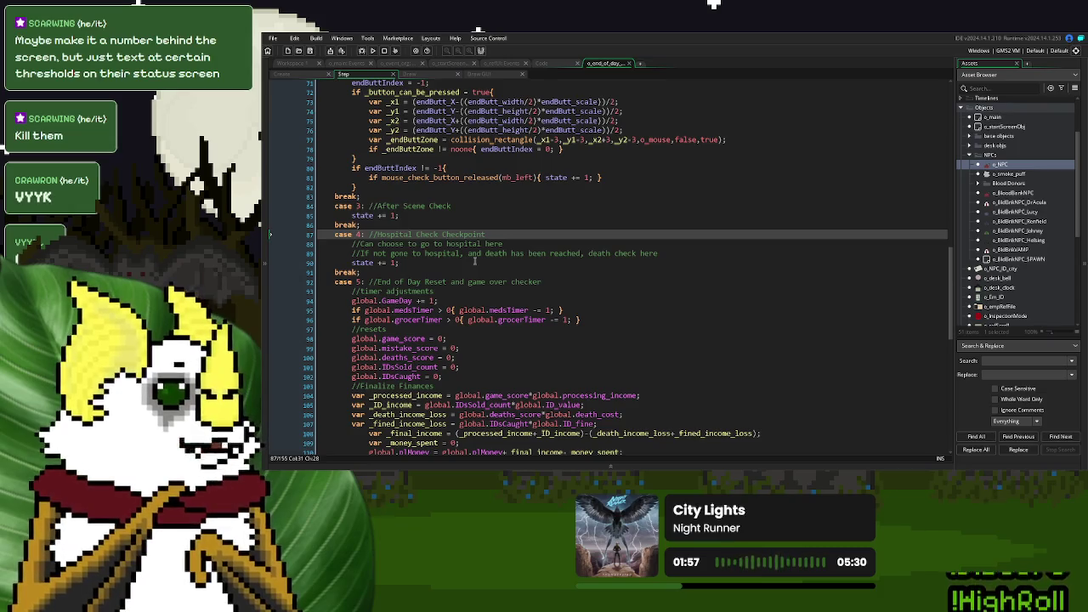
left_click(474, 261)
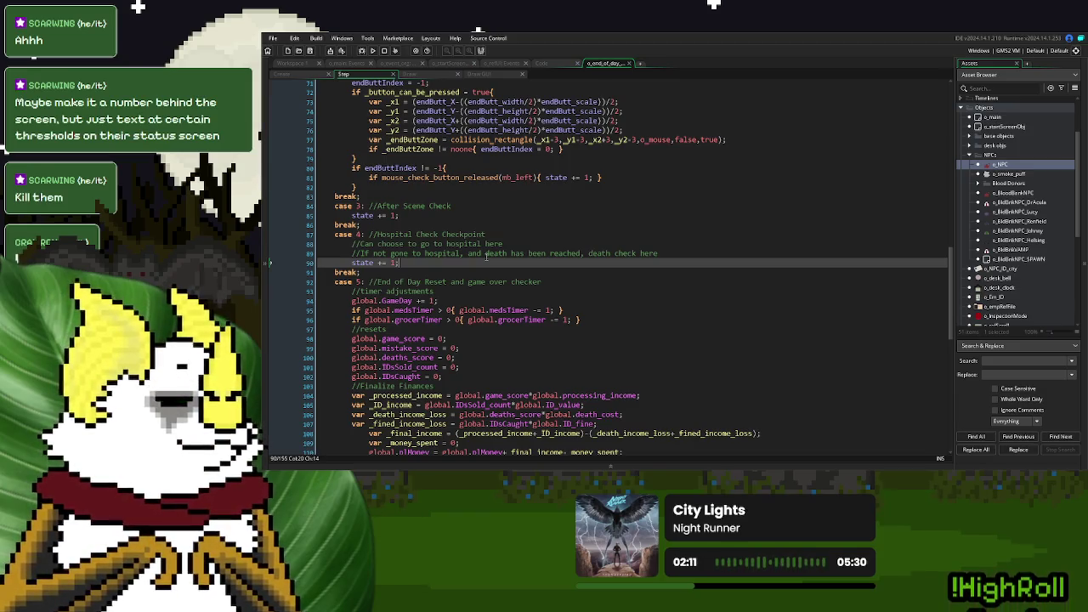
scroll(486, 255, "up", 10)
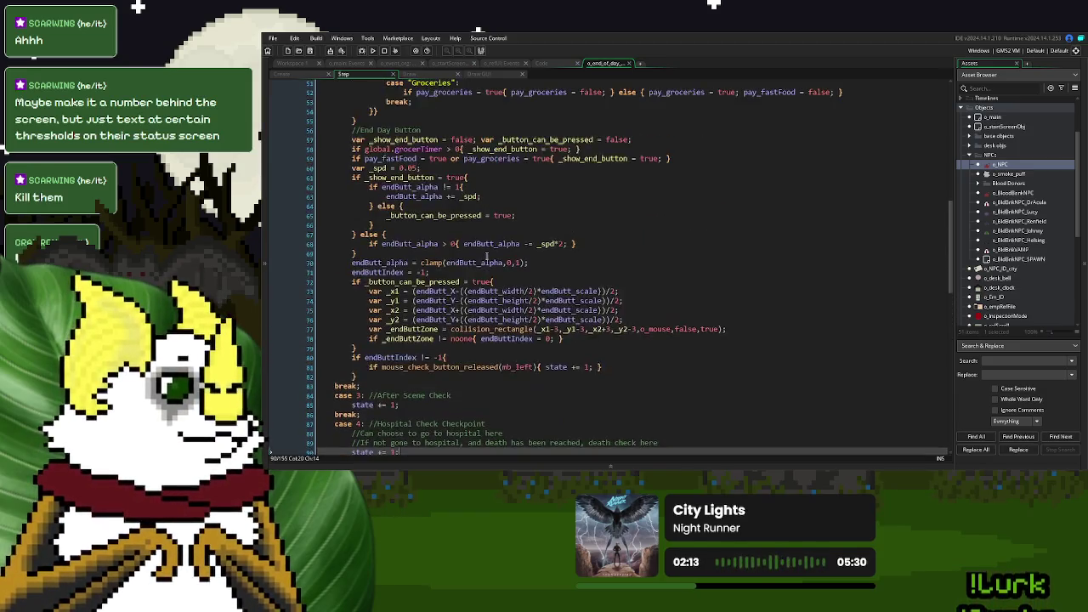
scroll(486, 255, "up", 3)
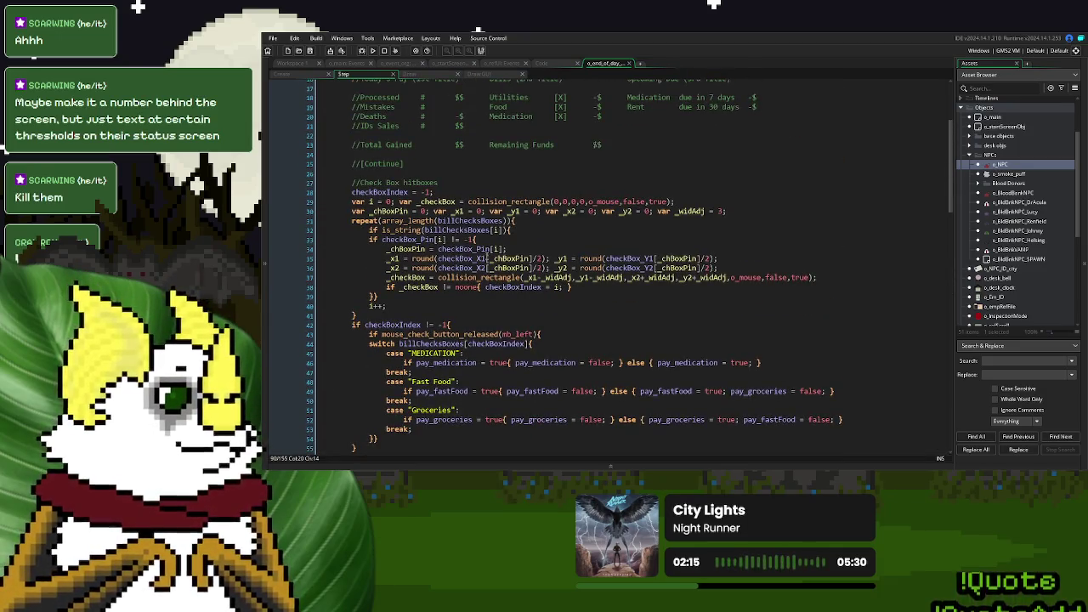
scroll(486, 255, "down", 4)
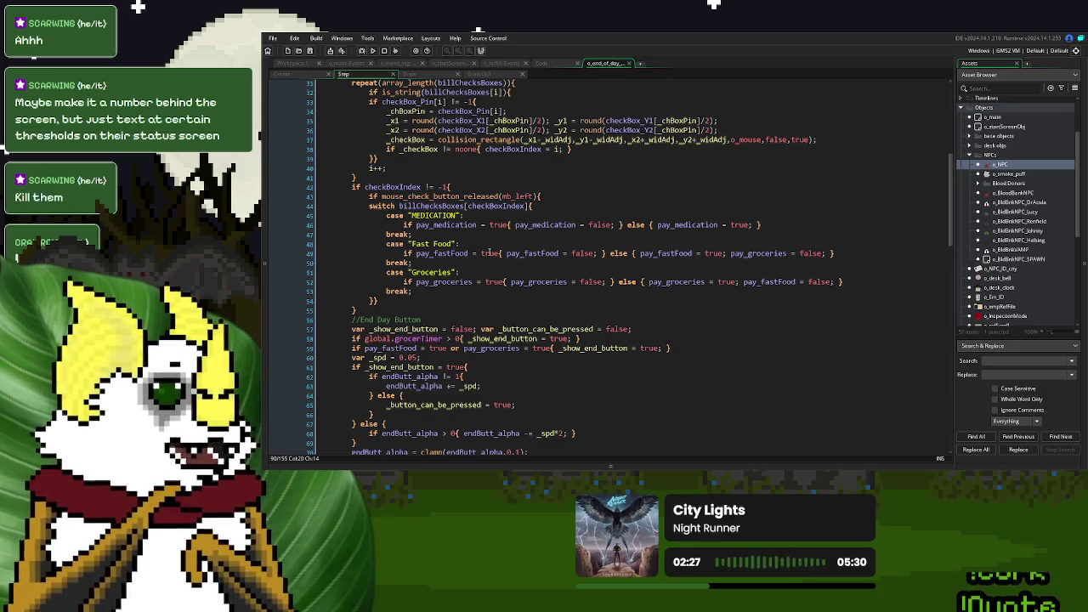
scroll(490, 253, "down", 6)
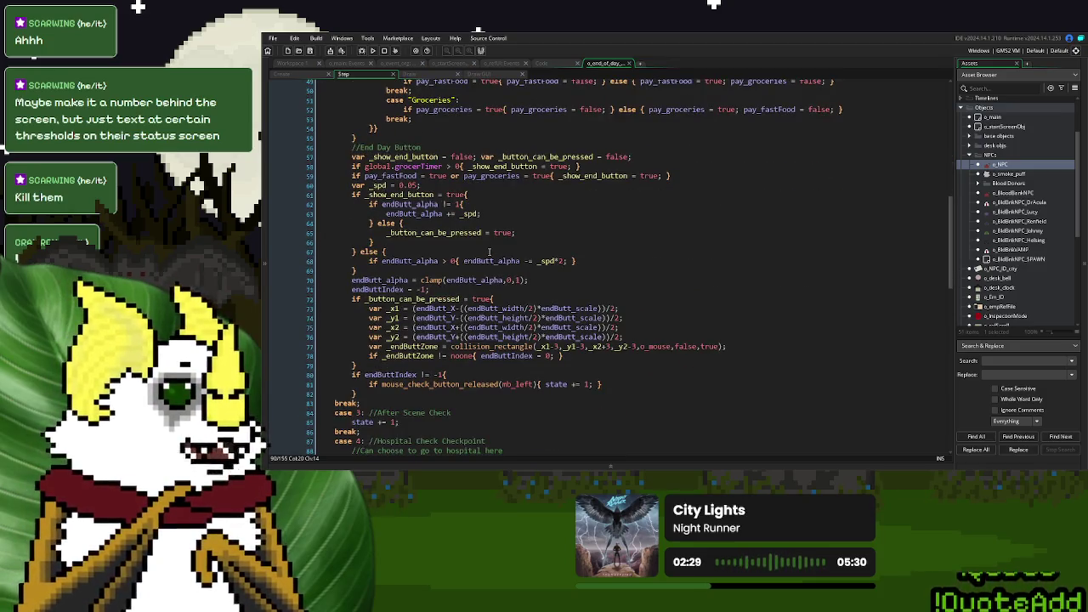
scroll(489, 252, "up", 10)
scroll(488, 252, "up", 6)
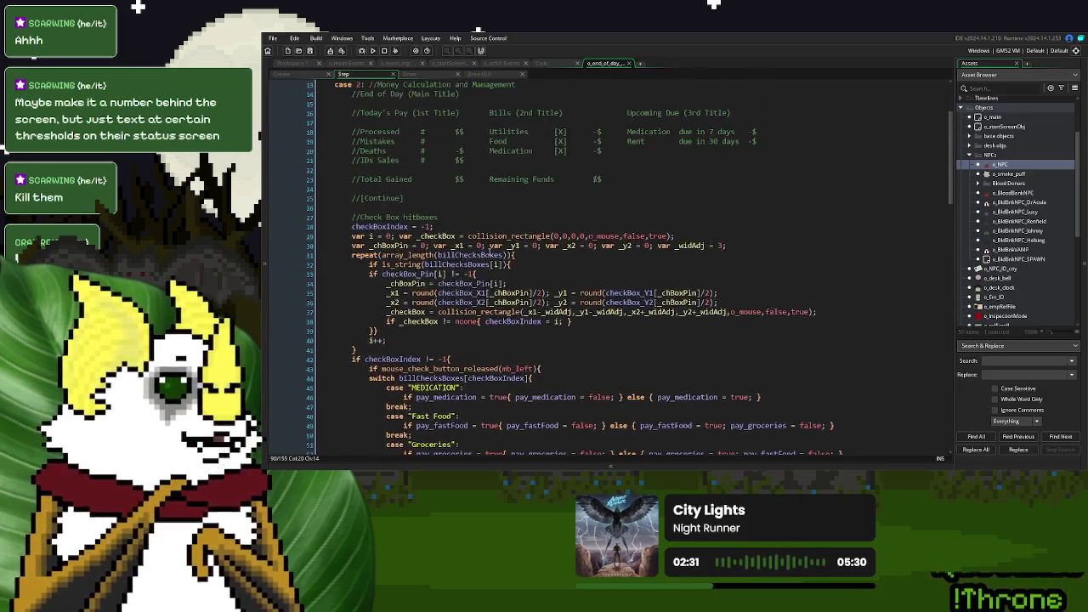
scroll(490, 252, "down", 5)
scroll(490, 252, "down", 3)
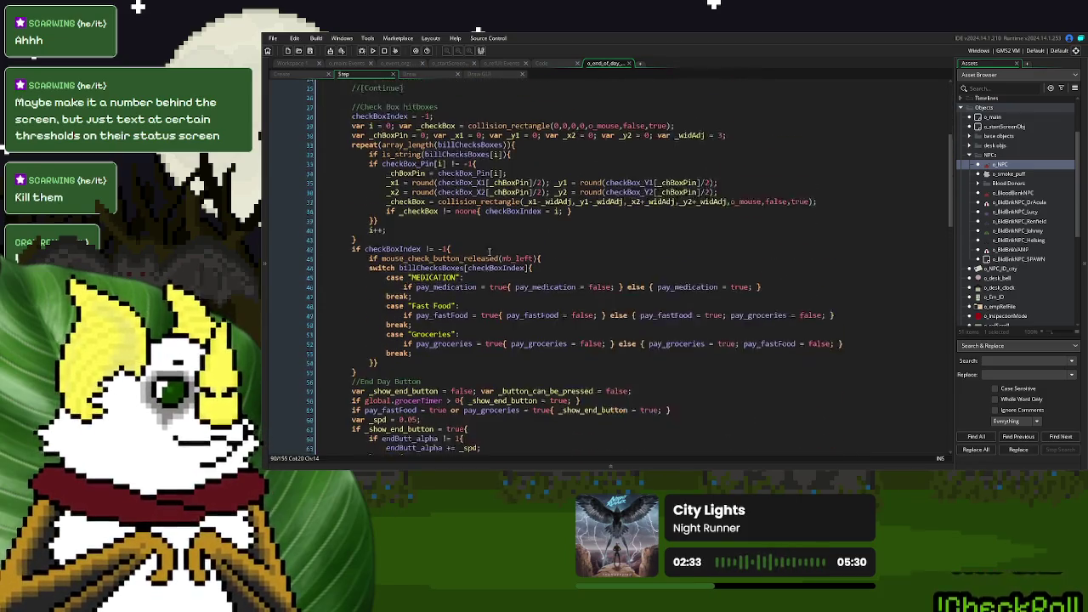
scroll(490, 252, "up", 2)
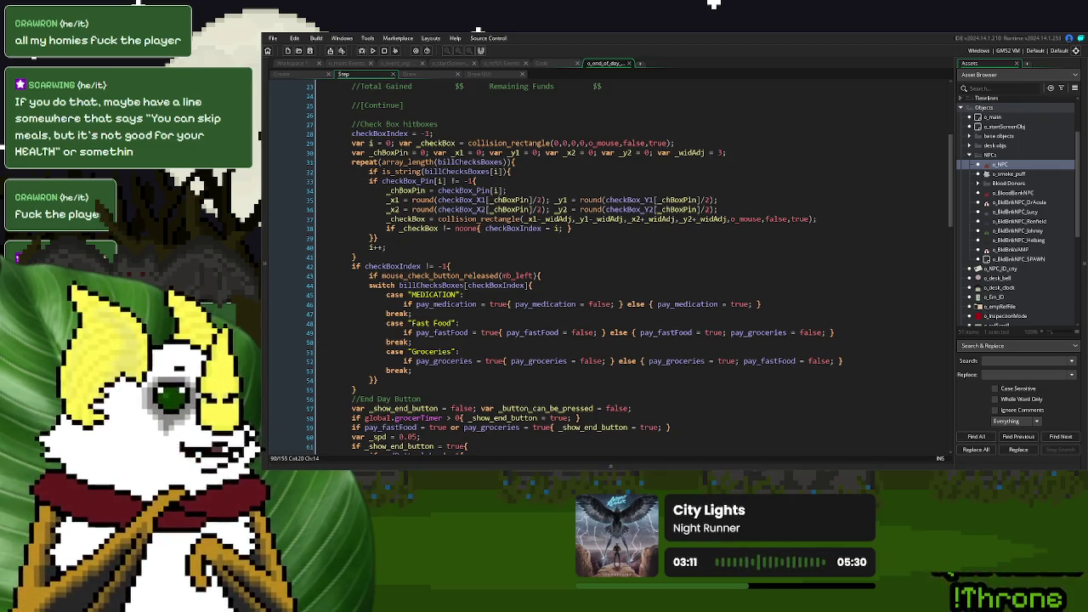
- Scroll down to case 3's After Scene Check section and examine its comment
scroll(645, 265, "down", 10)
left_click(645, 265)
scroll(635, 299, "down", 4)
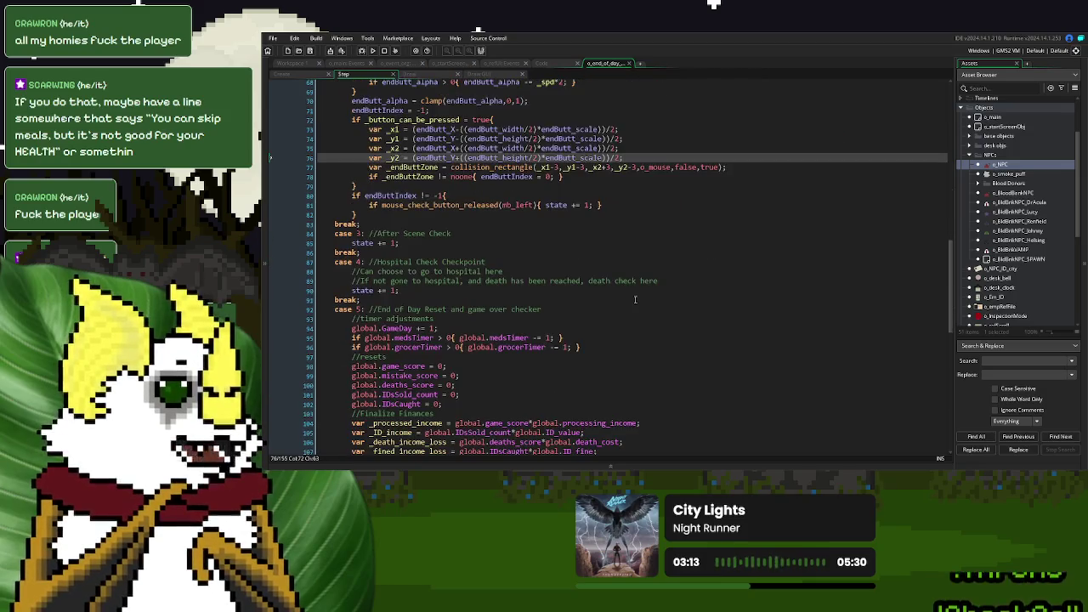
left_click(463, 238)
left_click(401, 243)
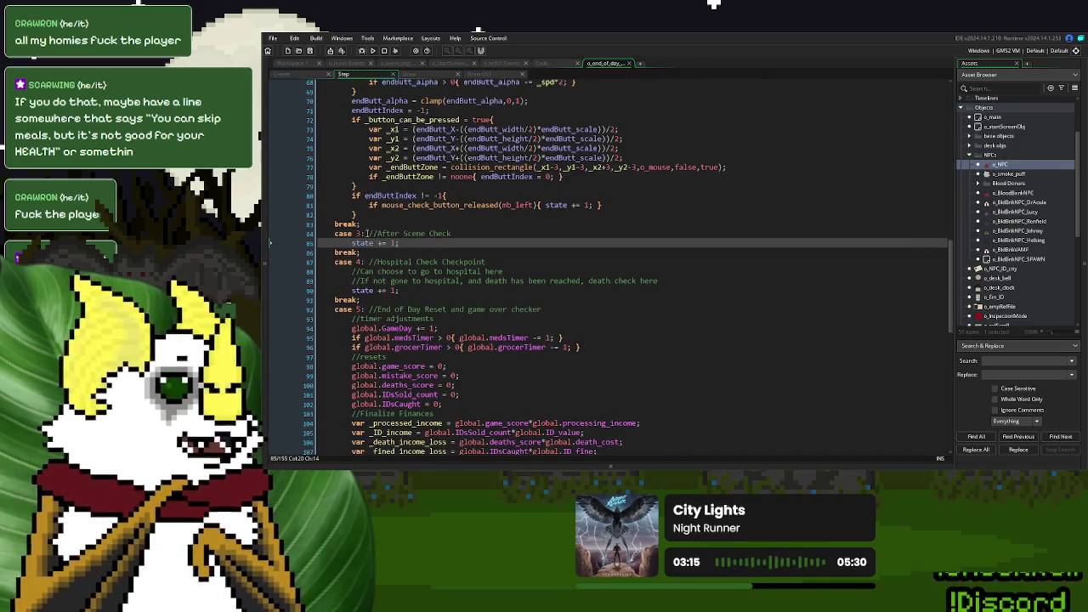
left_click(450, 233)
double_click(439, 233)
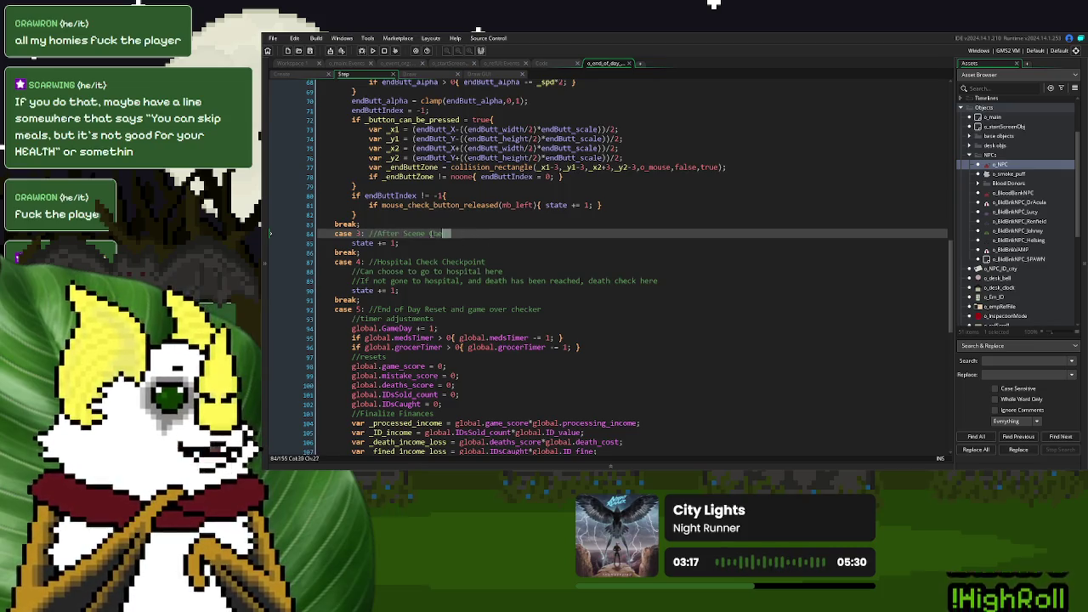
left_click(398, 244)
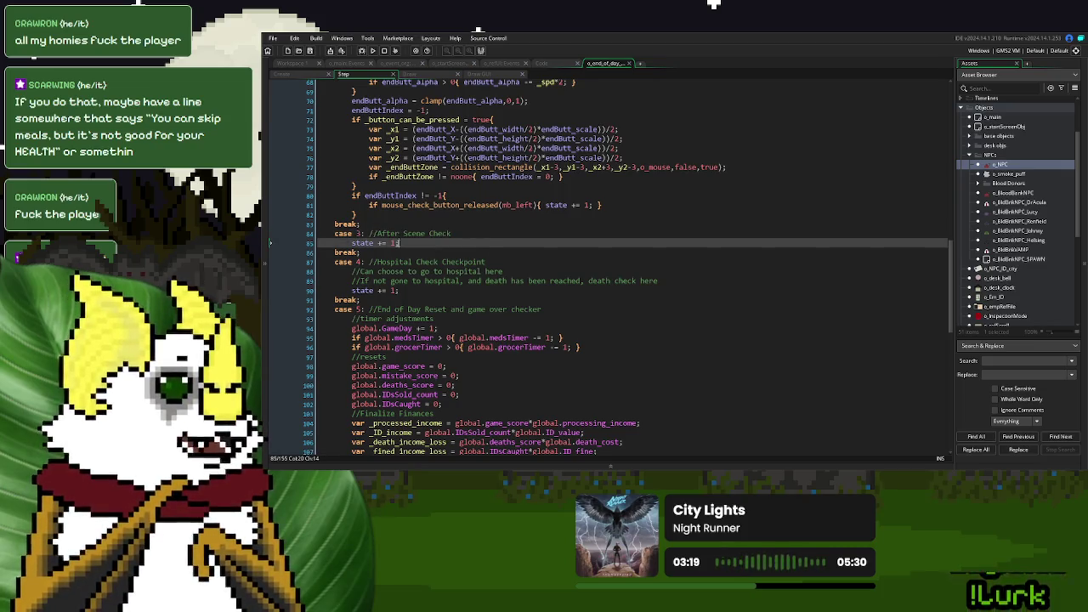
left_click(374, 234)
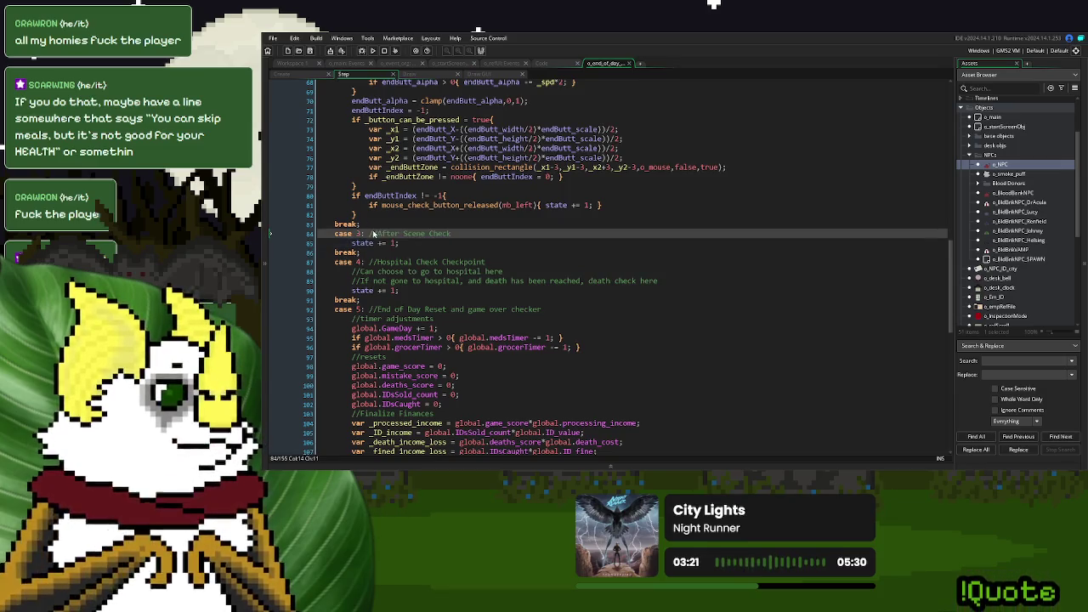
scroll(436, 232, "up", 8)
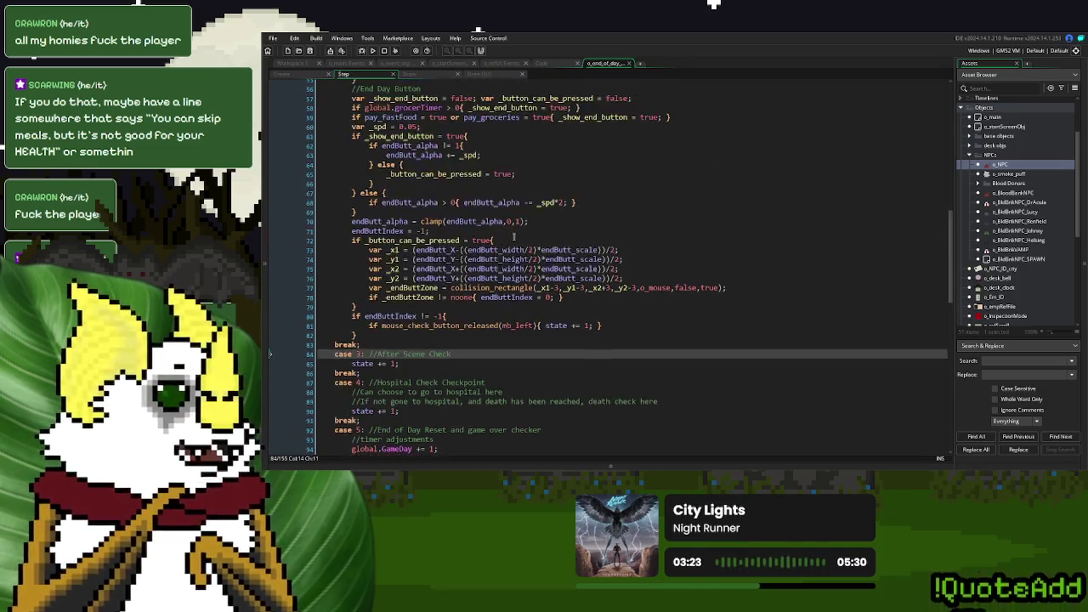
scroll(515, 238, "down", 4)
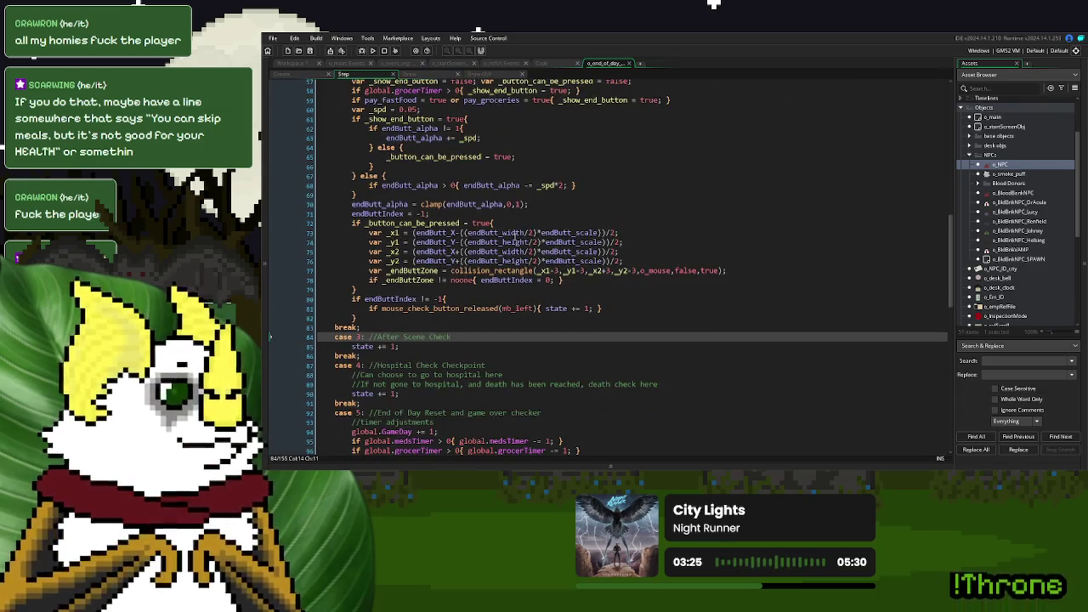
scroll(515, 234, "up", 4)
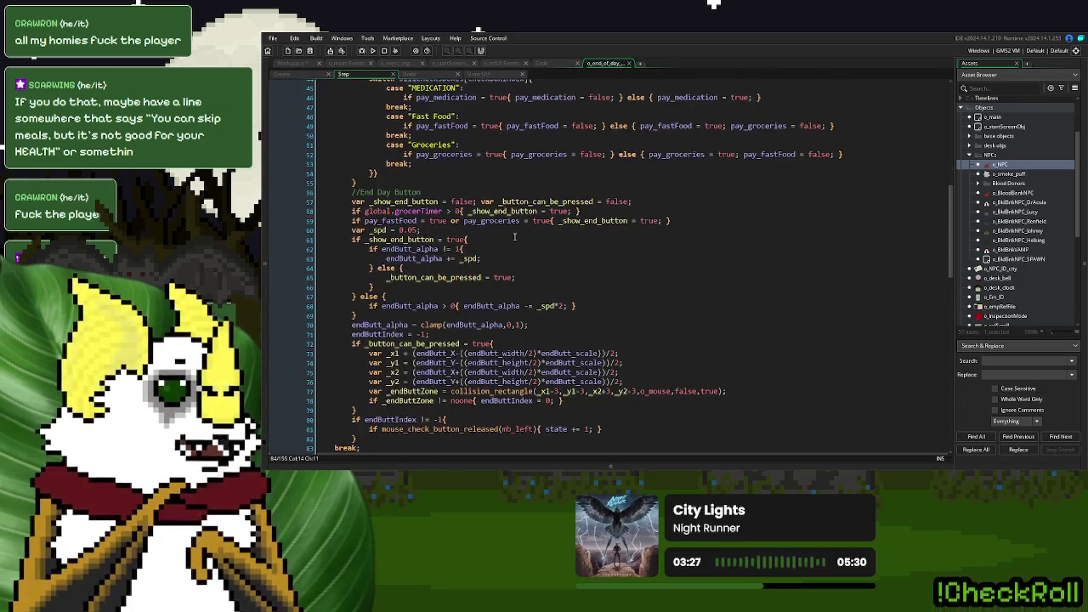
- Move _show_end_button onto its own line, put the brace on a new line, and add an empty else { } branch
left_click(557, 220)
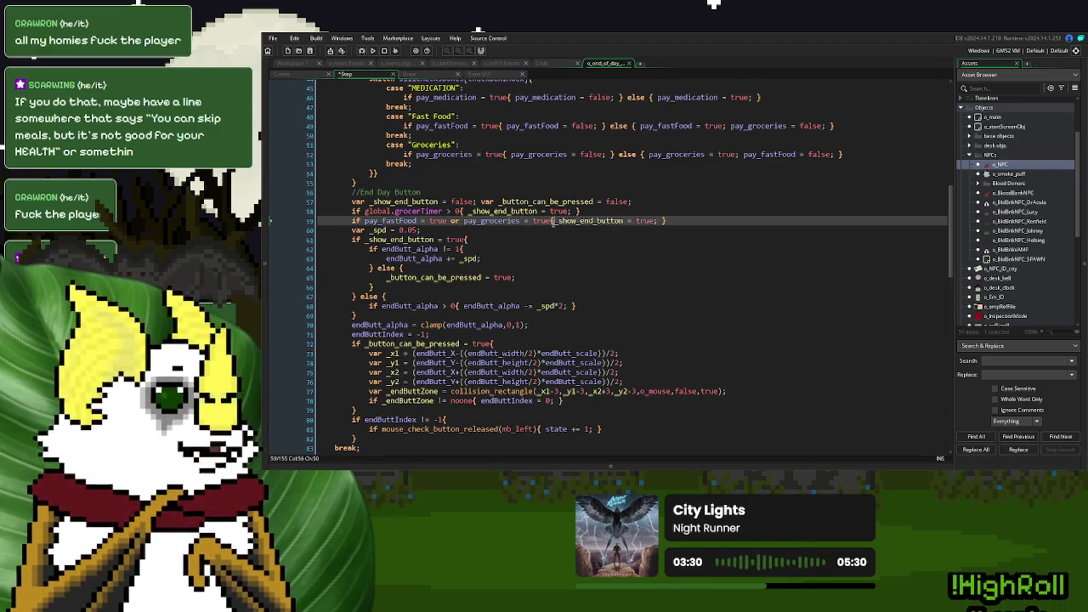
key("Return")
key("End")
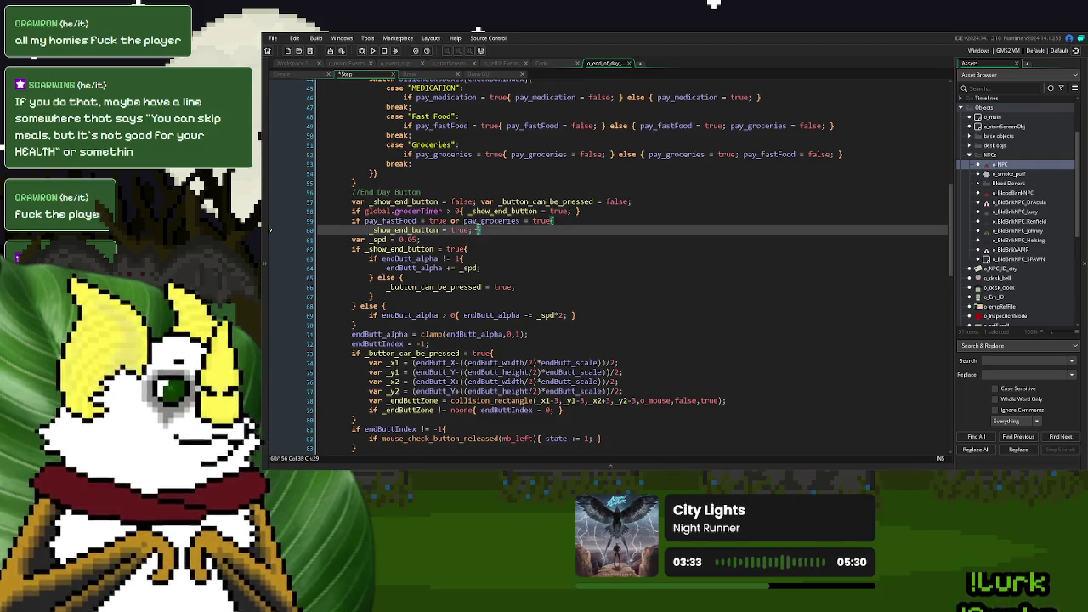
key("Return")
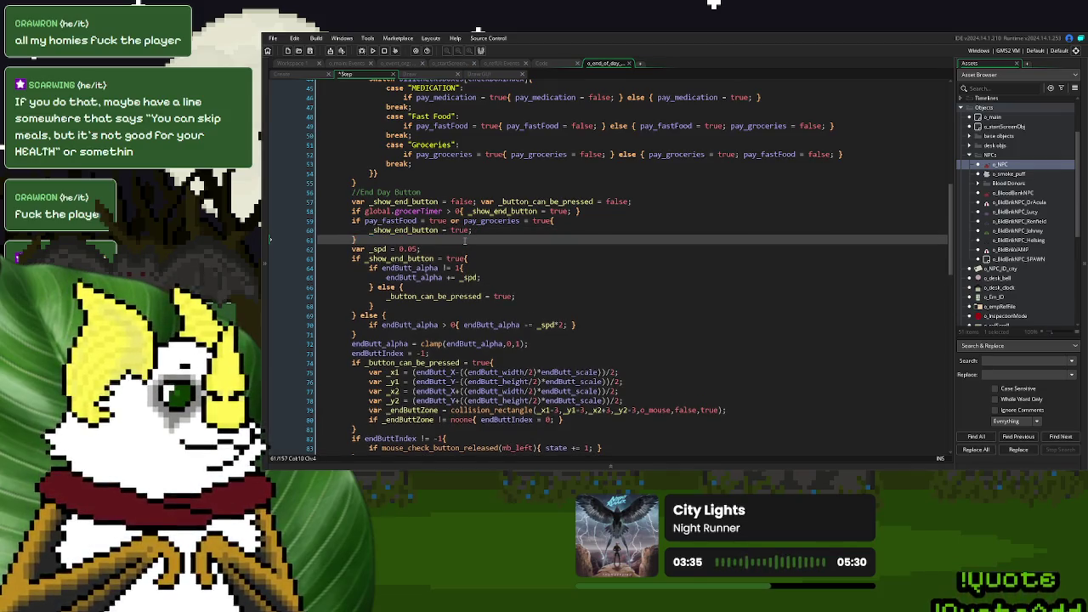
type(" else {")
key("Return")
key("Return")
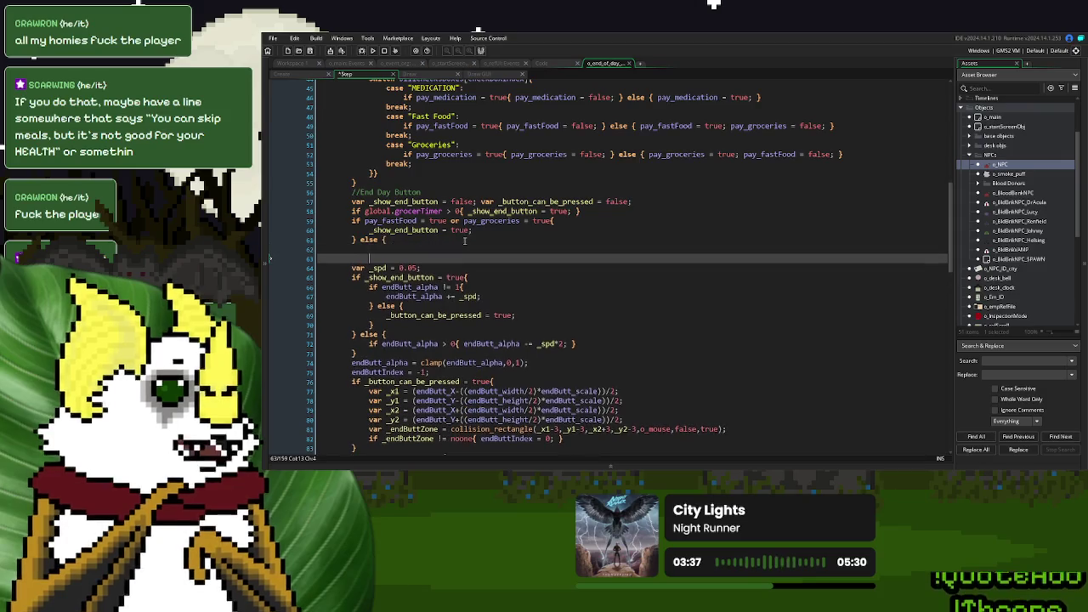
type("}")
left_click(430, 250)
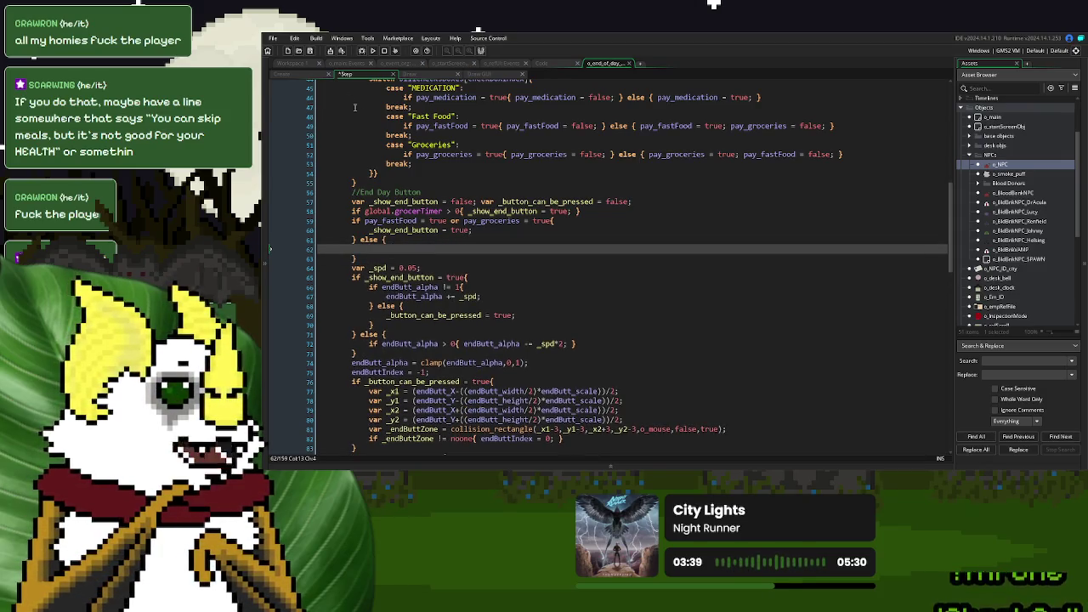
scroll(544, 353, "down", 4)
scroll(543, 353, "down", 5)
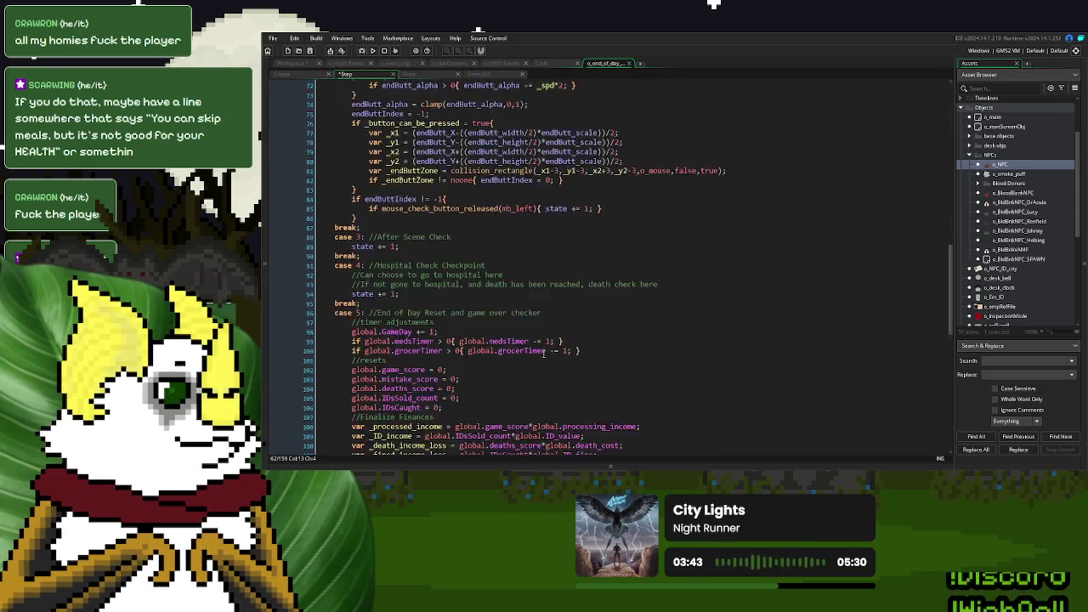
scroll(543, 354, "down", 6)
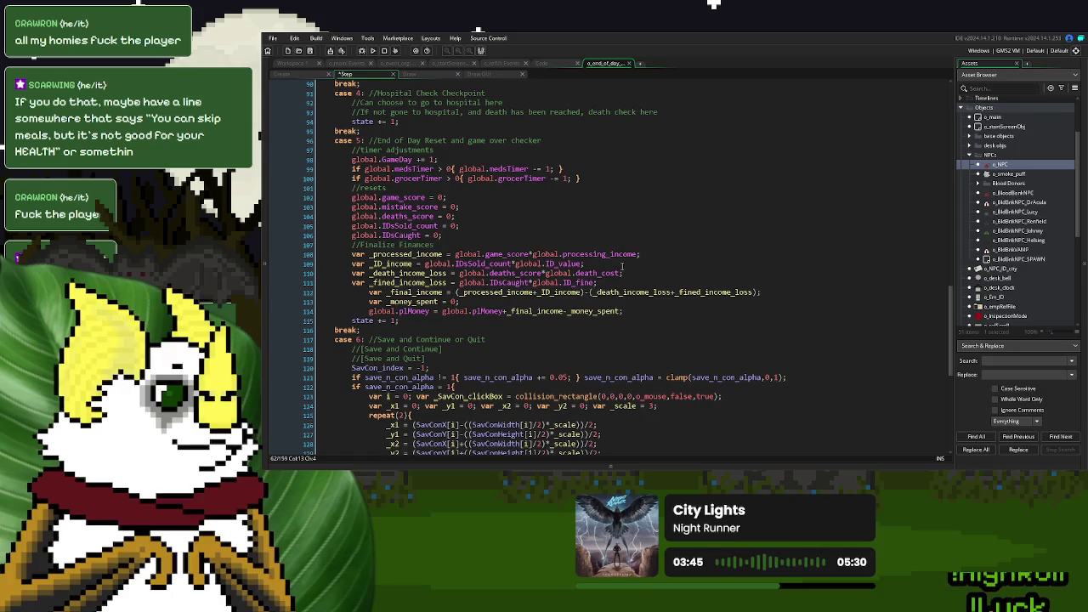
left_click(602, 283)
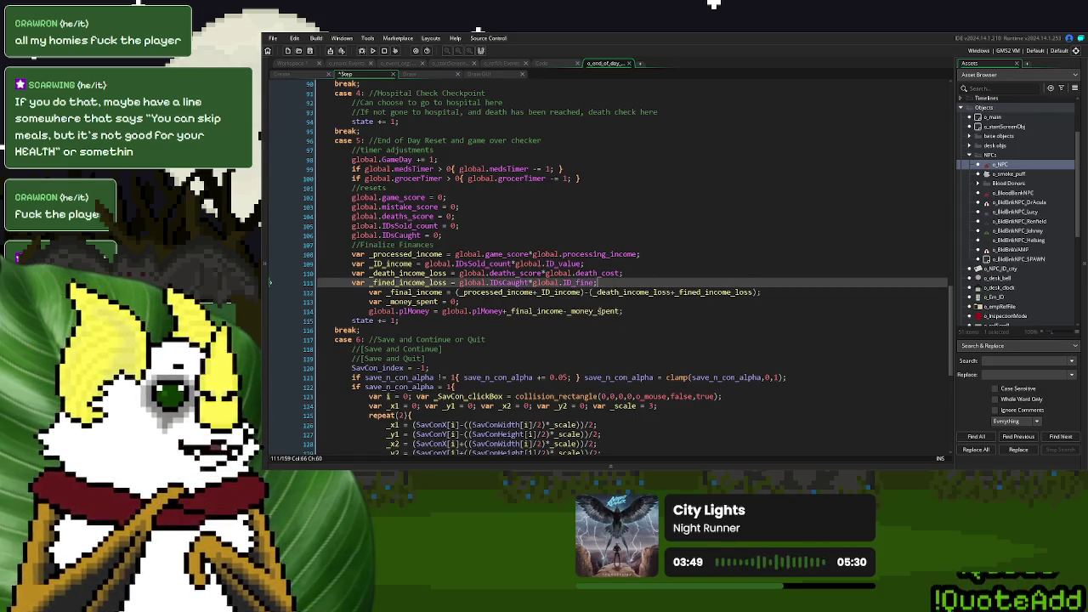
mouse_move(624, 311)
left_mouse_down()
mouse_move(374, 311)
mouse_move(353, 255)
left_mouse_up()
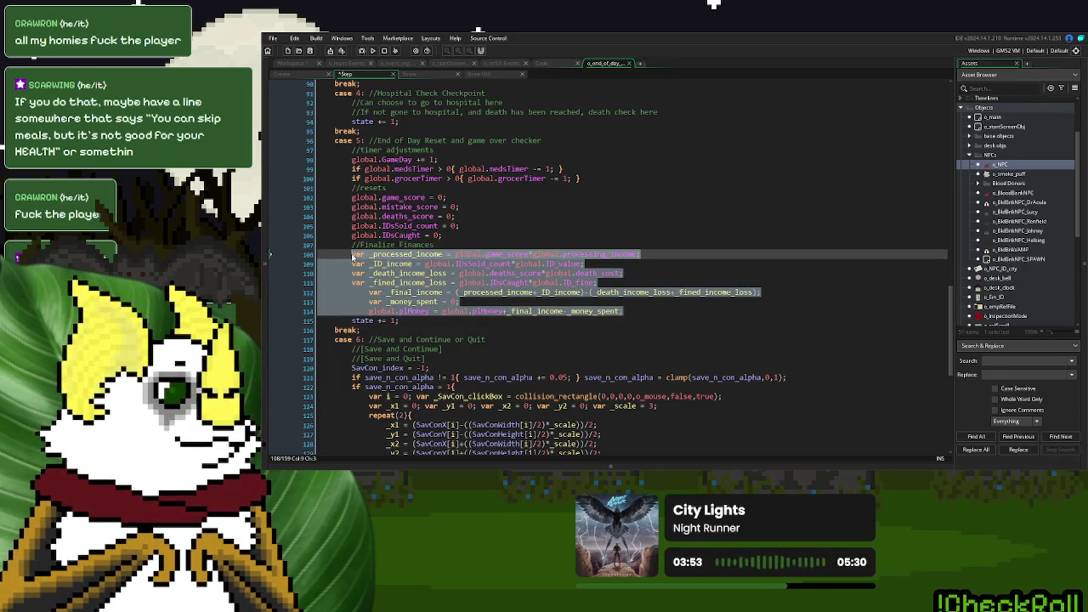
left_click(696, 299)
mouse_move(759, 292)
left_mouse_down()
mouse_move(476, 283)
mouse_move(347, 268)
mouse_move(342, 254)
left_mouse_up()
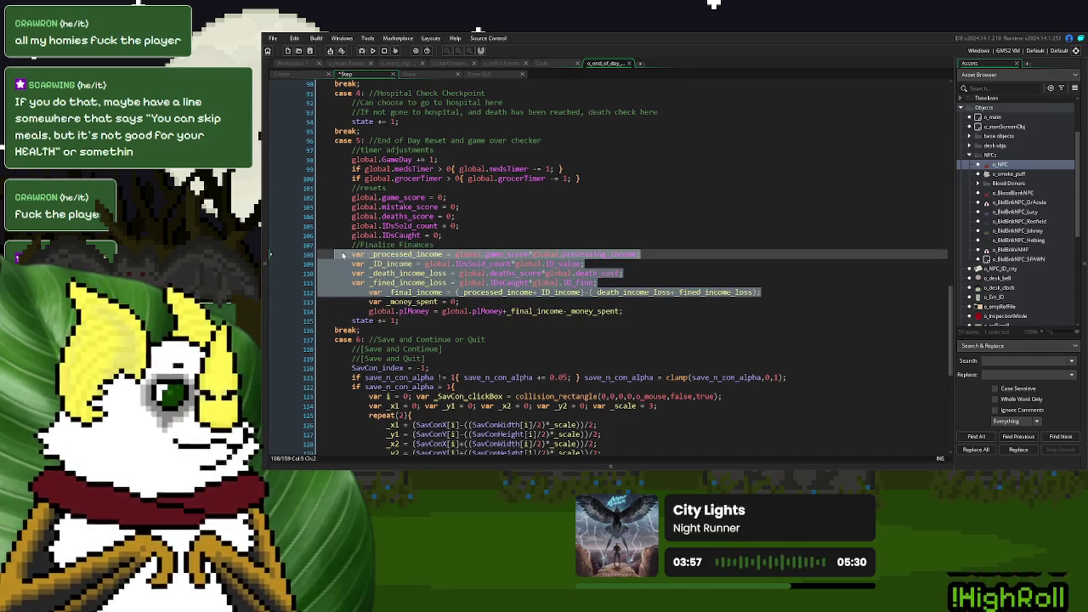
left_click(534, 283)
scroll(527, 287, "up", 5)
scroll(527, 286, "up", 10)
left_click(387, 248)
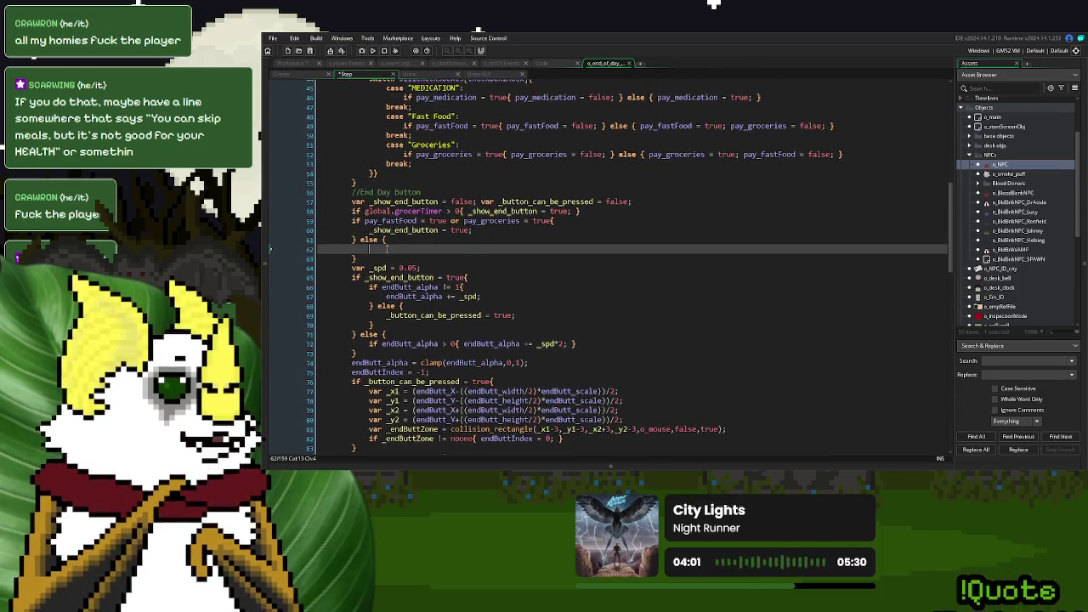
- Write '//if player doesn't have money, skip meal' in the else branch and save the Step event
type("///")
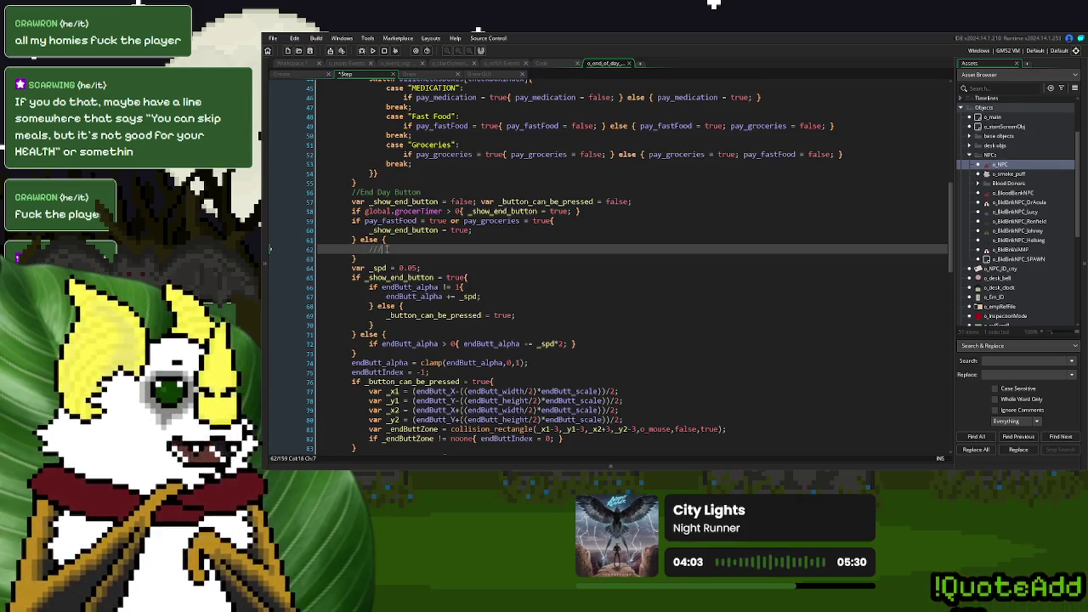
key("BackSpace")
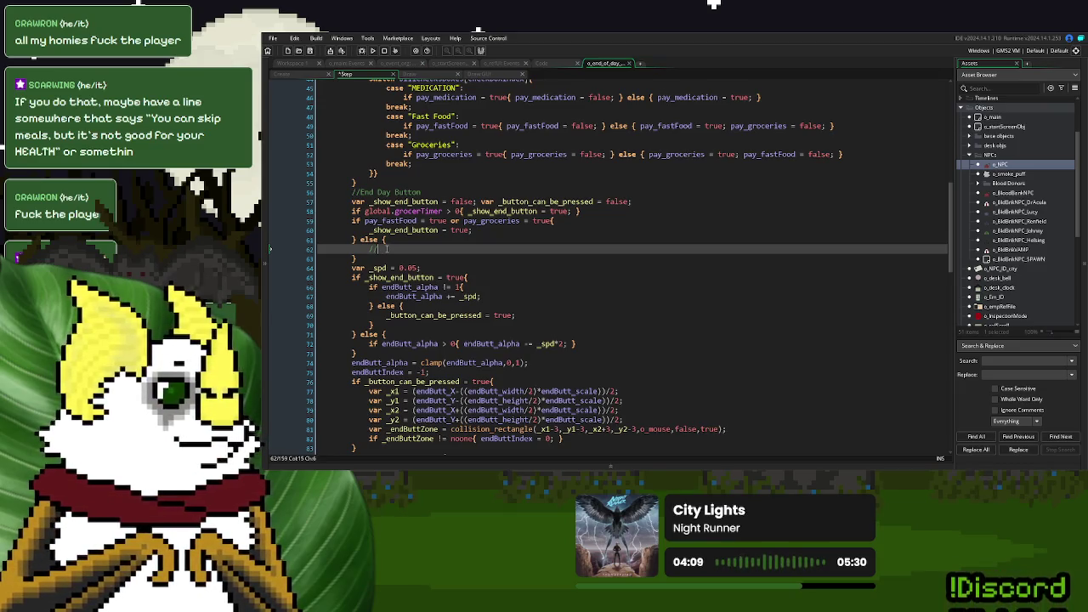
type("i")
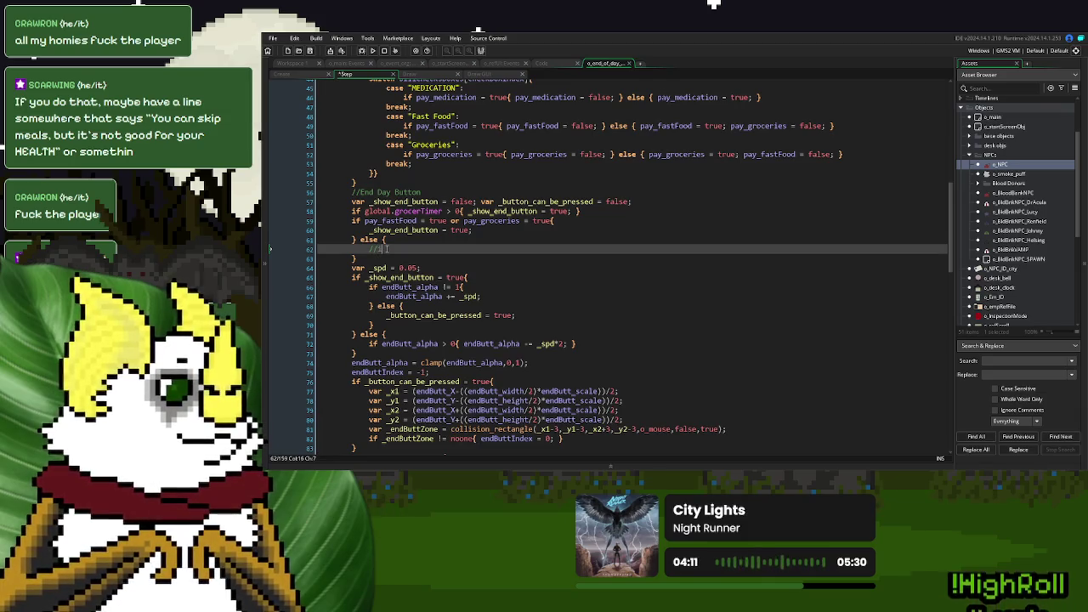
type("f player can")
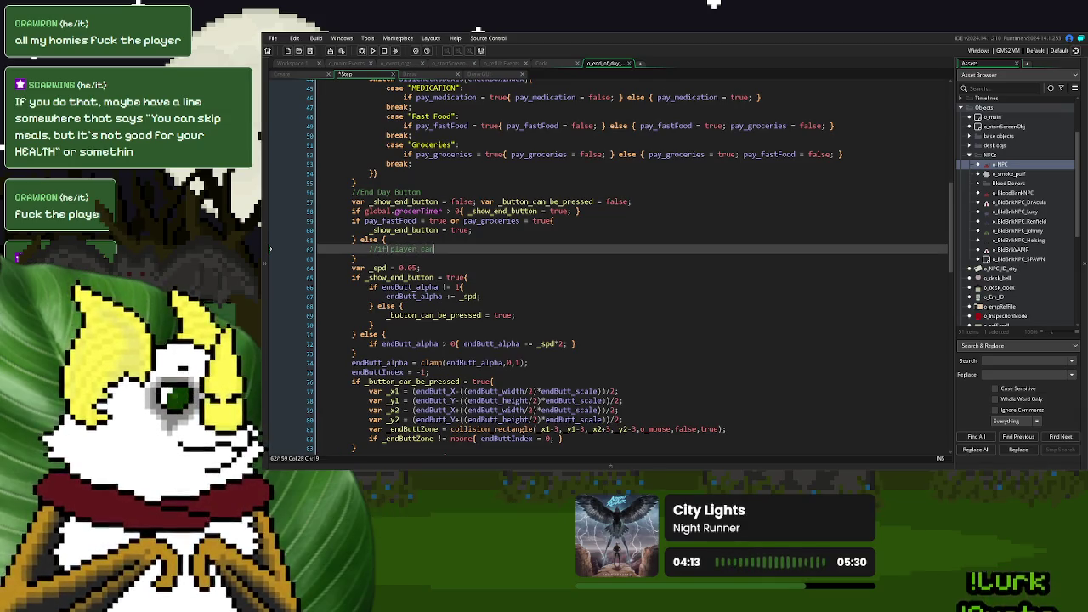
key("BackSpace")
key("BackSpace")
key("BackSpace")
type("doesn't have ")
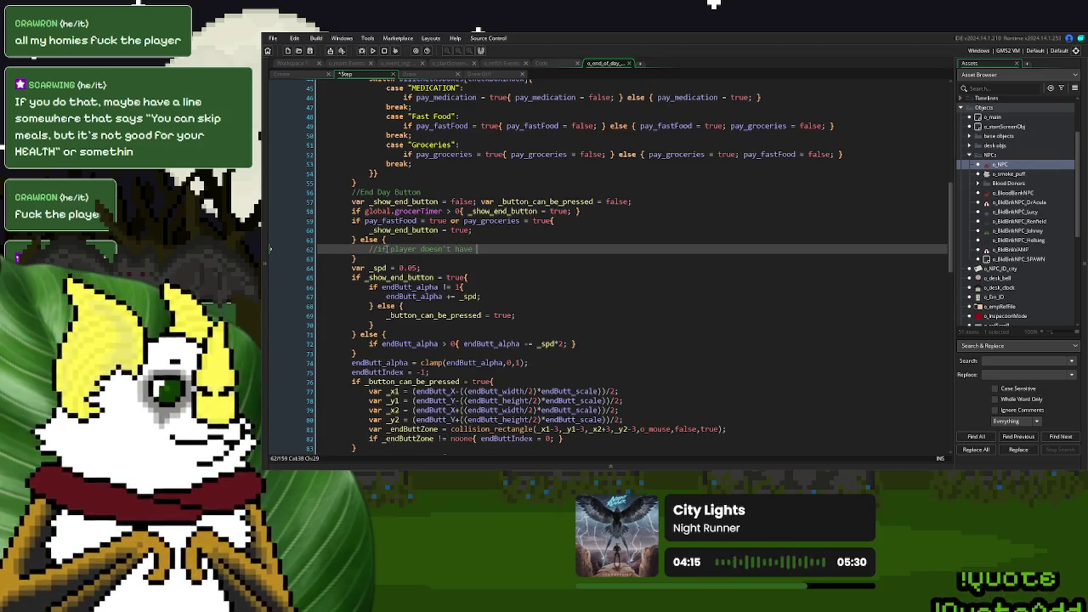
type("money, skip m")
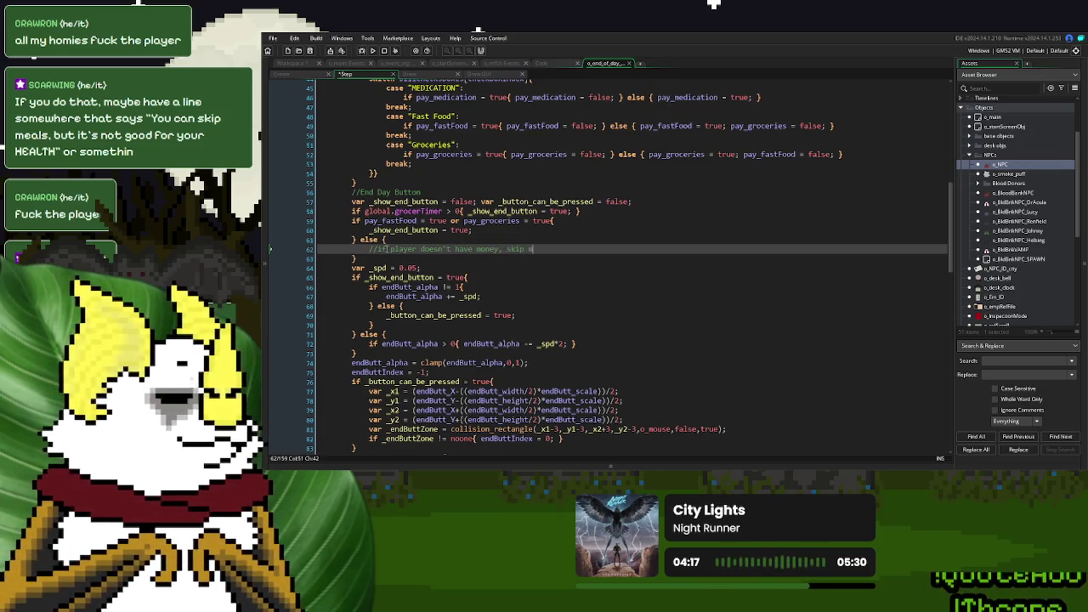
type("eal")
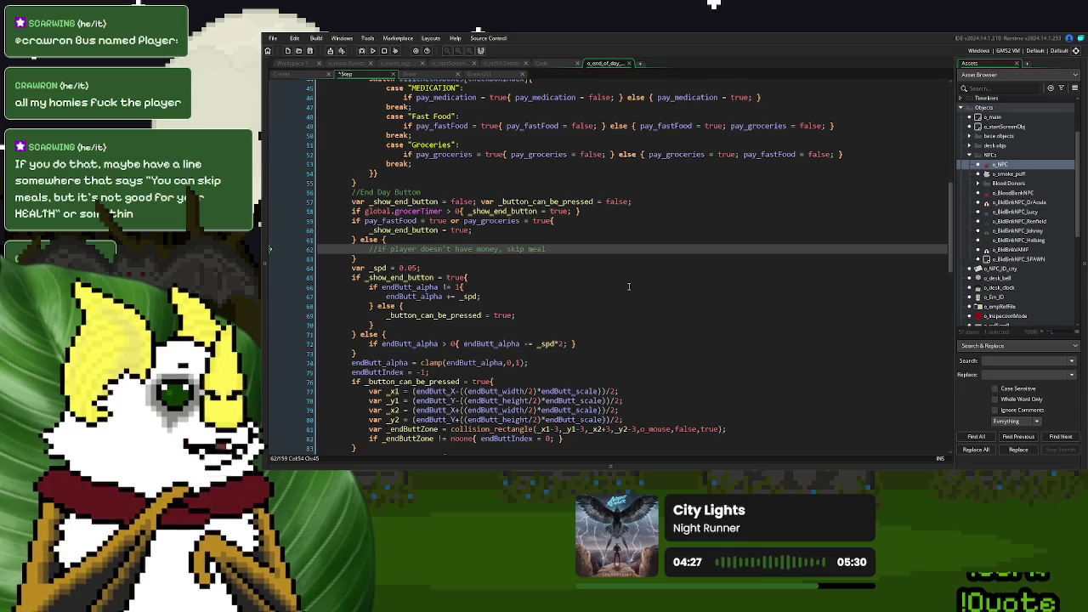
left_click(312, 52)
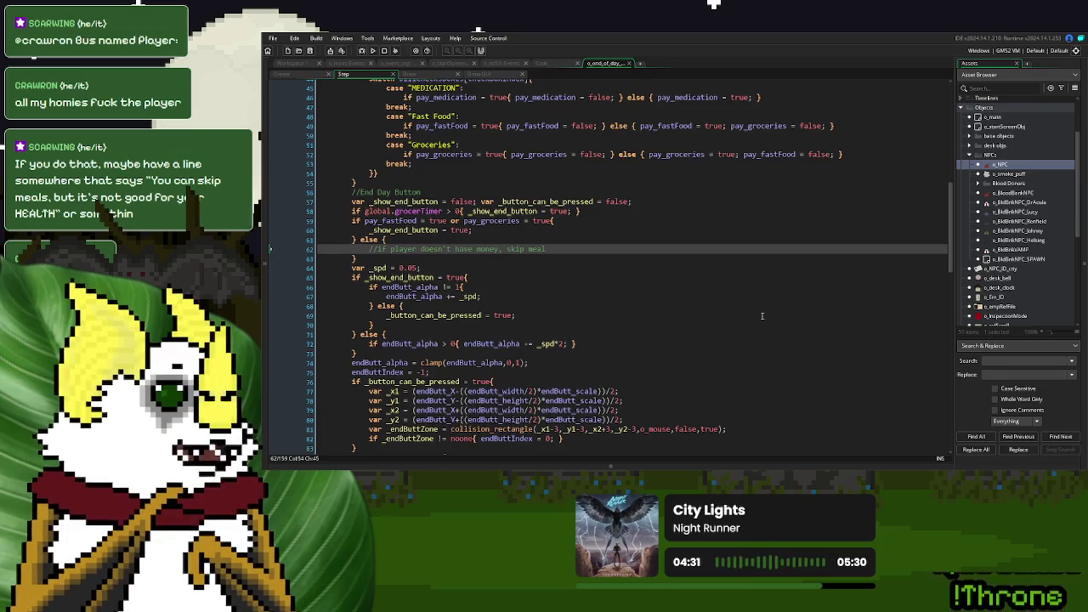
scroll(761, 316, "up", 15)
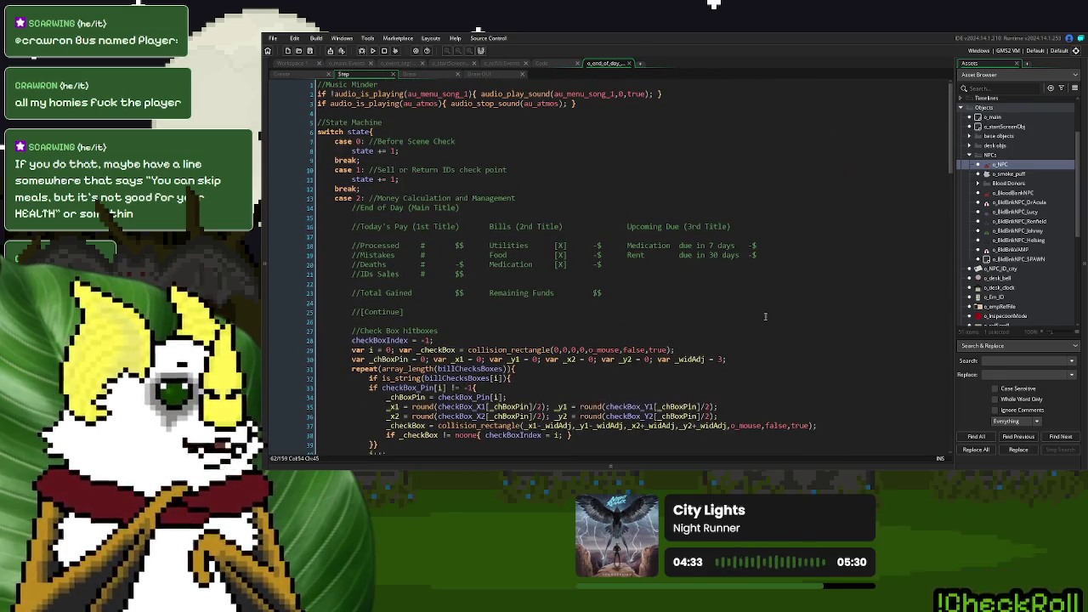